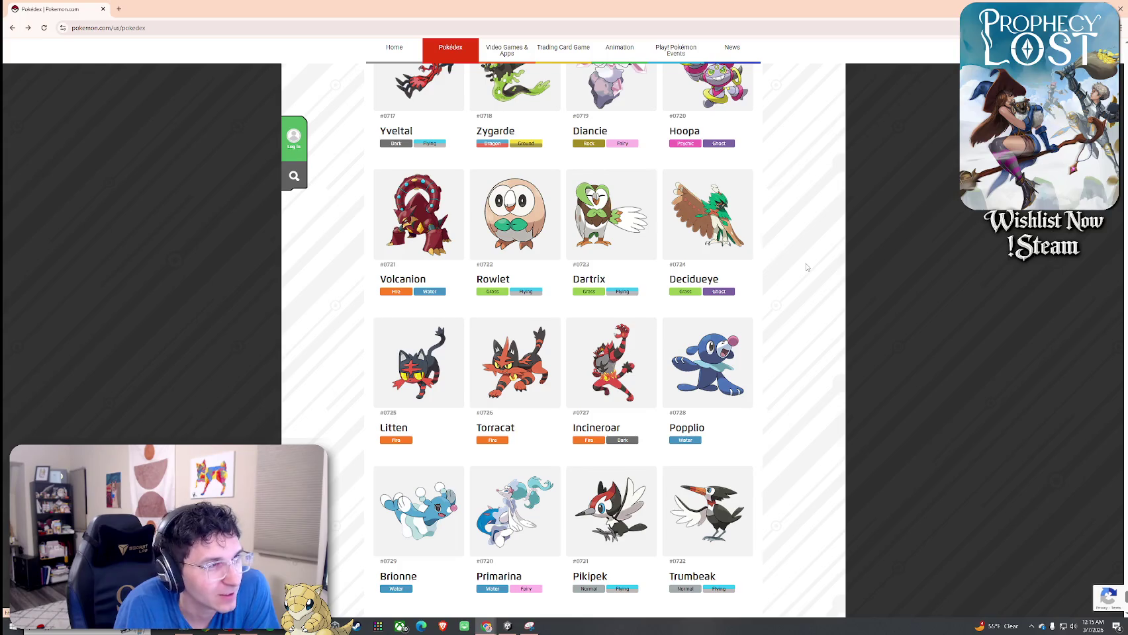
Find 'auror' on the page, view Aurorus's detail page, then return to the list
scroll(806, 267, "down", 2)
scroll(806, 267, "up", 2)
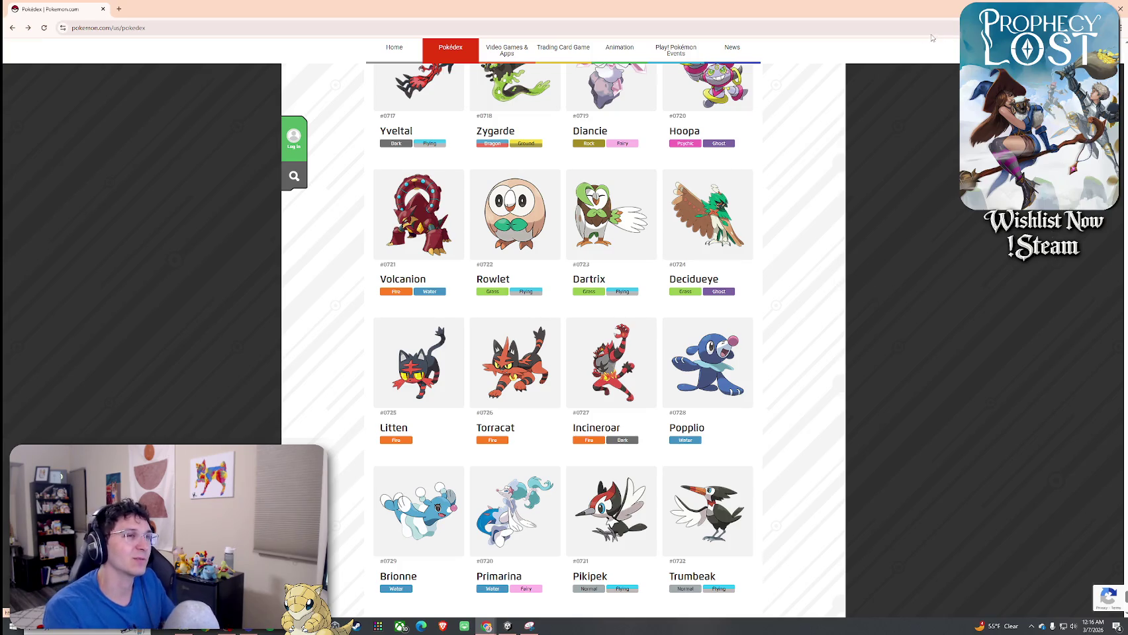
key("ctrl+f")
type("au")
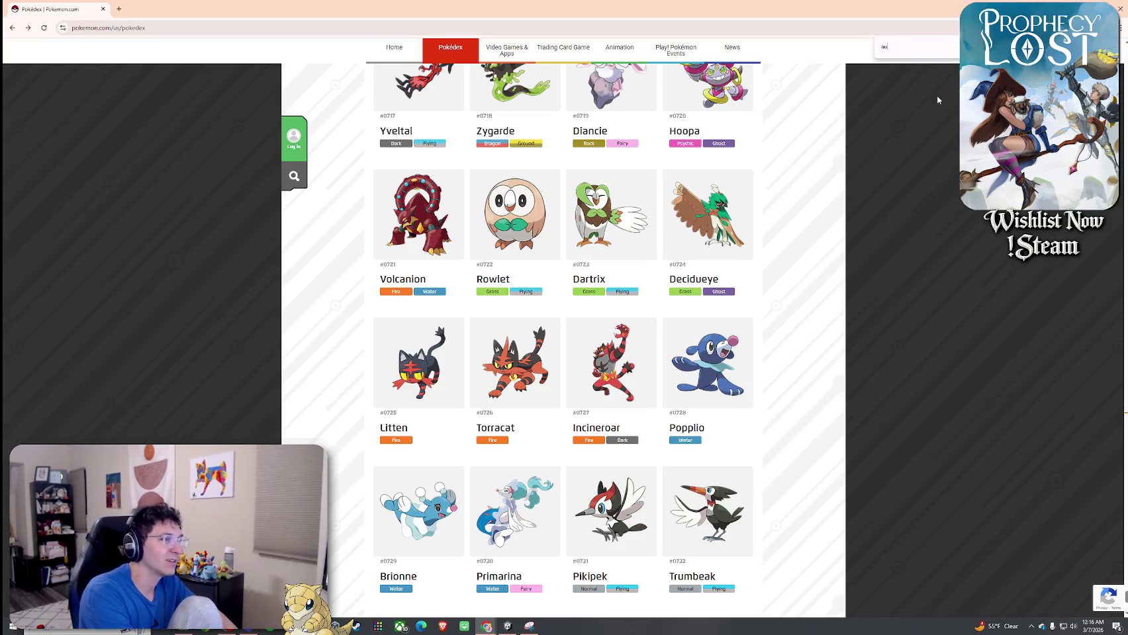
type("ror")
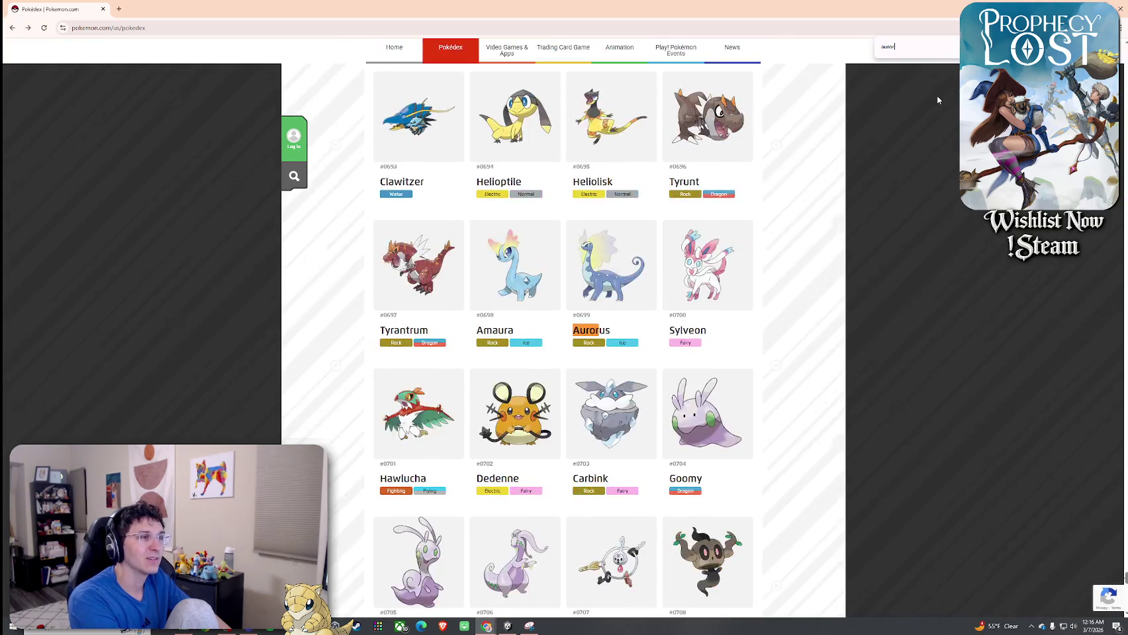
left_click(619, 265)
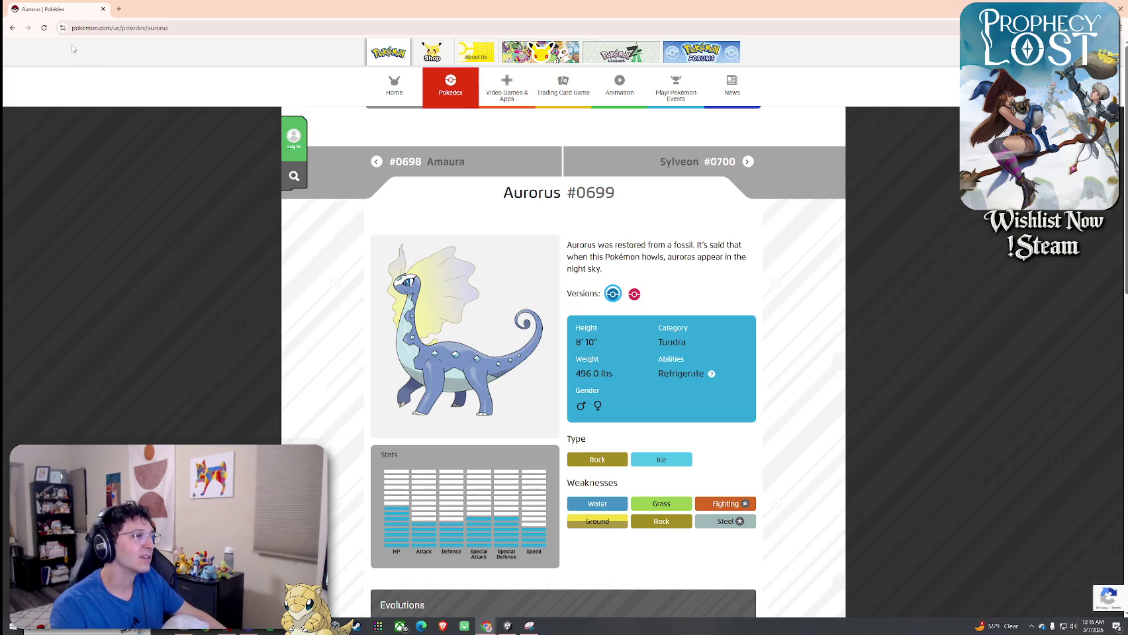
left_click(12, 27)
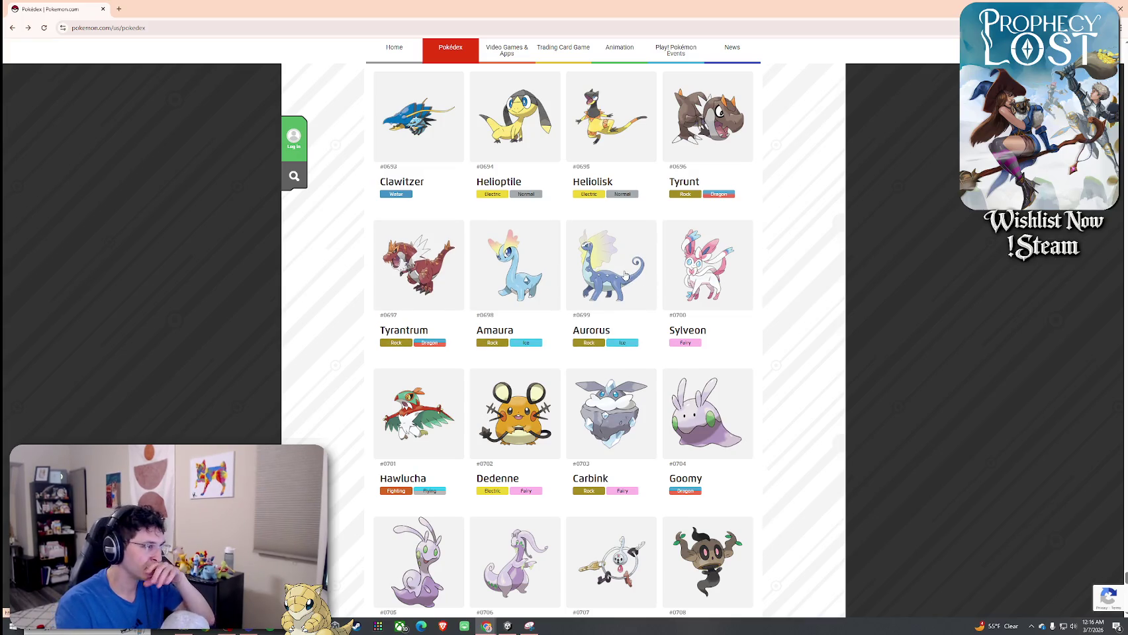
Scroll down to Decidueye, view its detail page, and return to the list
scroll(589, 366, "down", 3)
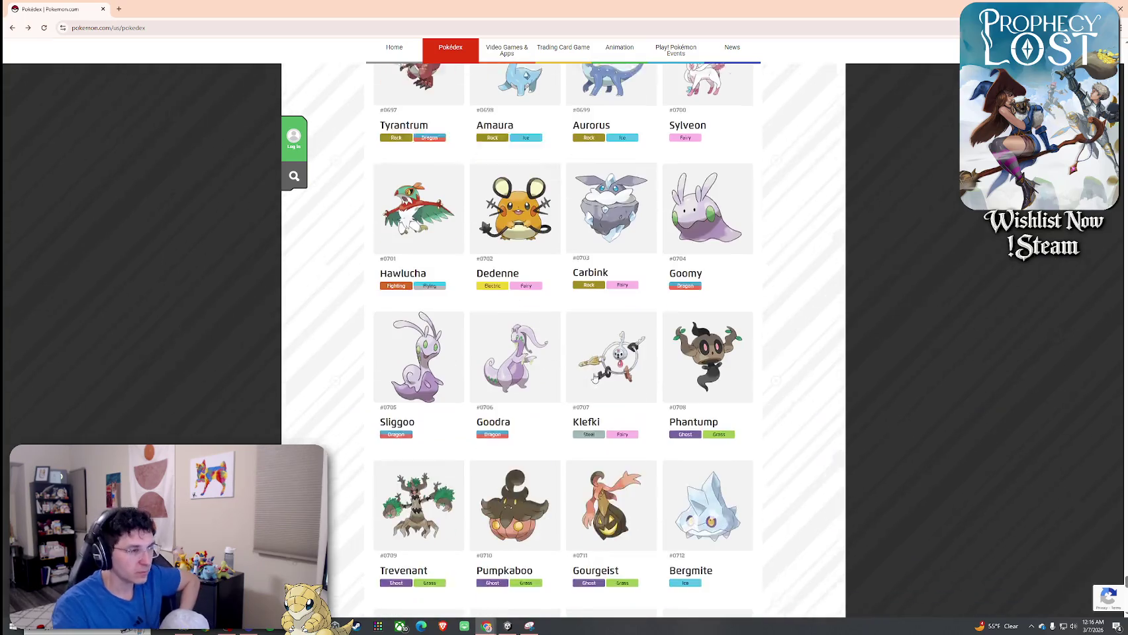
scroll(589, 374, "down", 3)
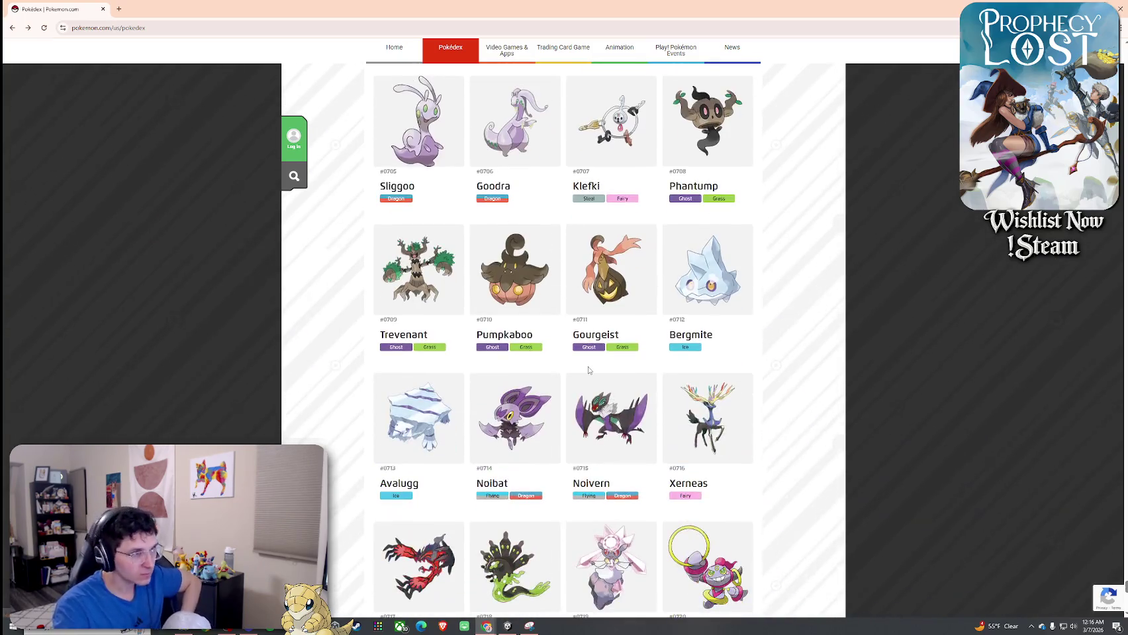
scroll(585, 417, "down", 3)
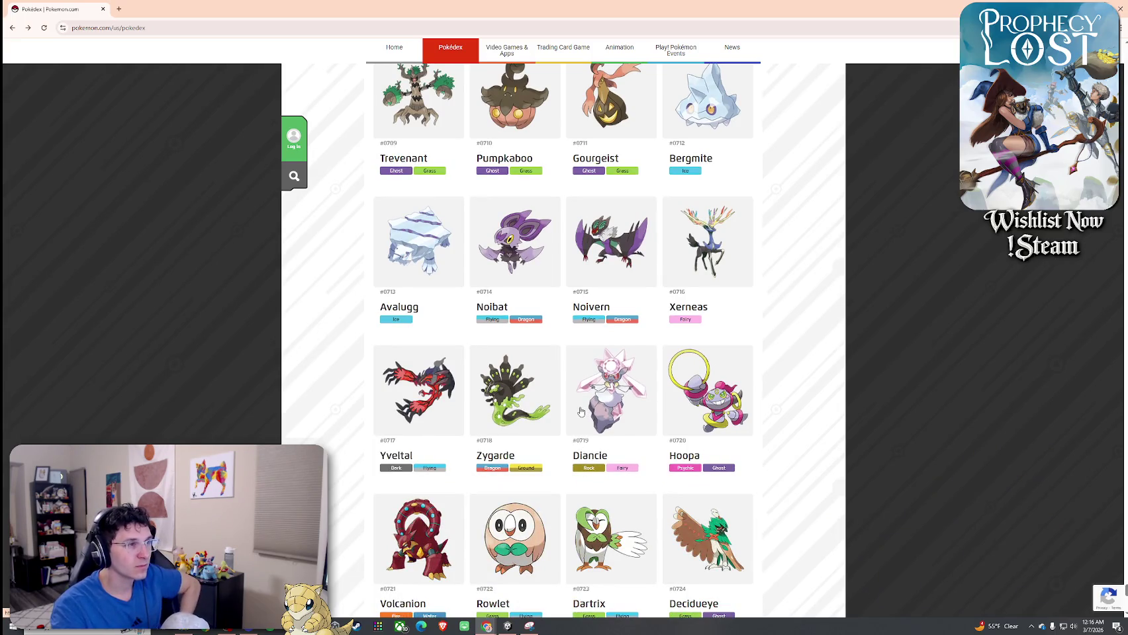
scroll(580, 414, "down", 3)
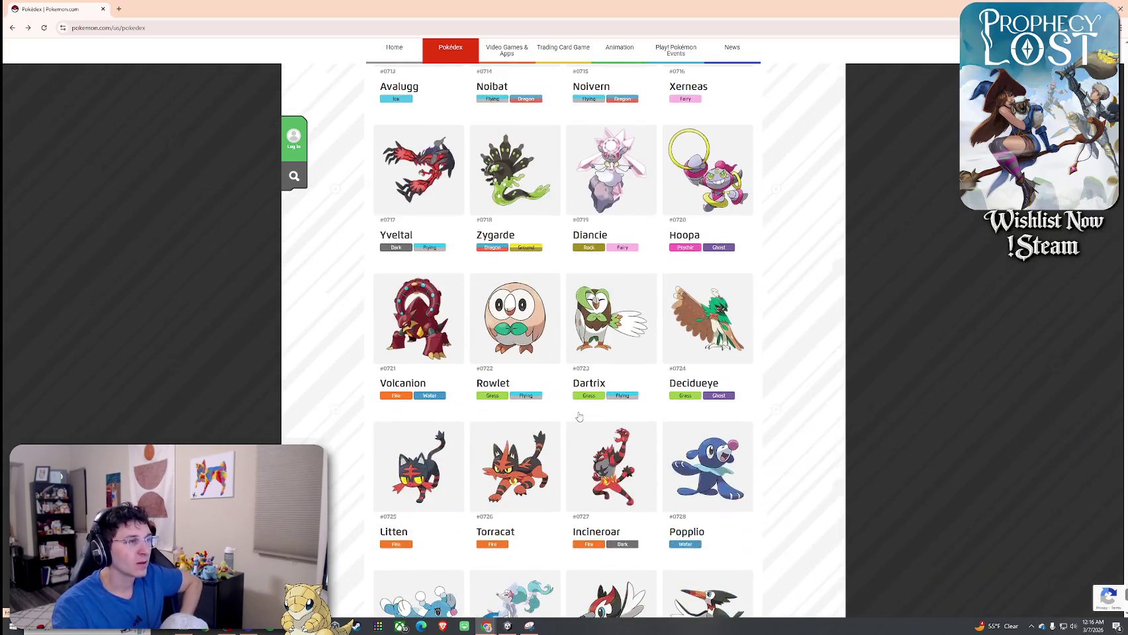
scroll(578, 416, "down", 1)
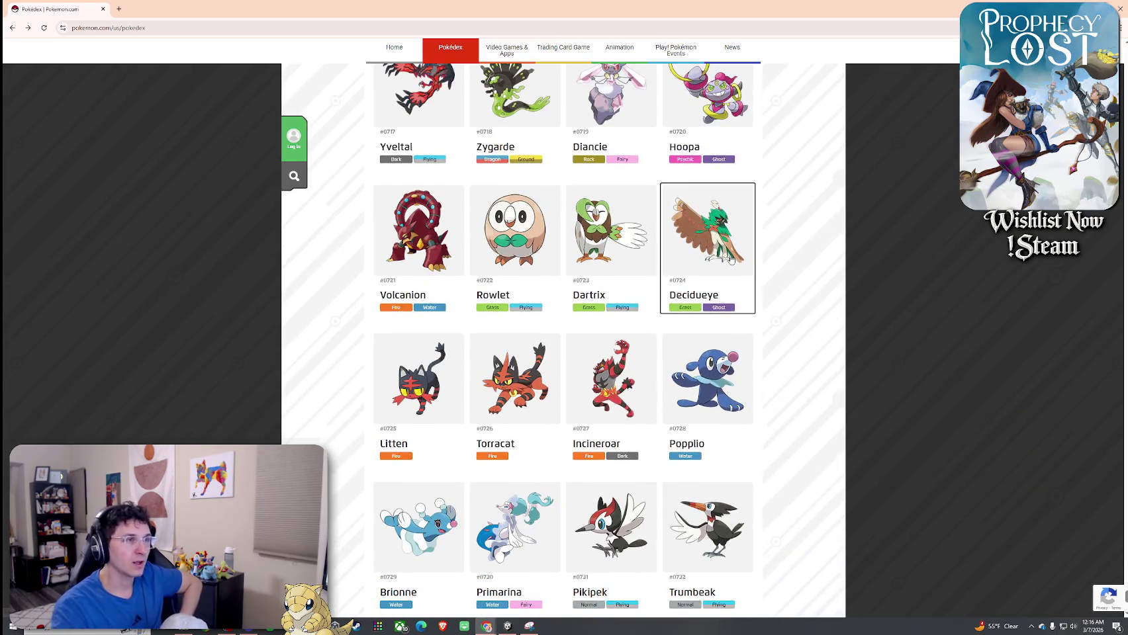
left_click(720, 271)
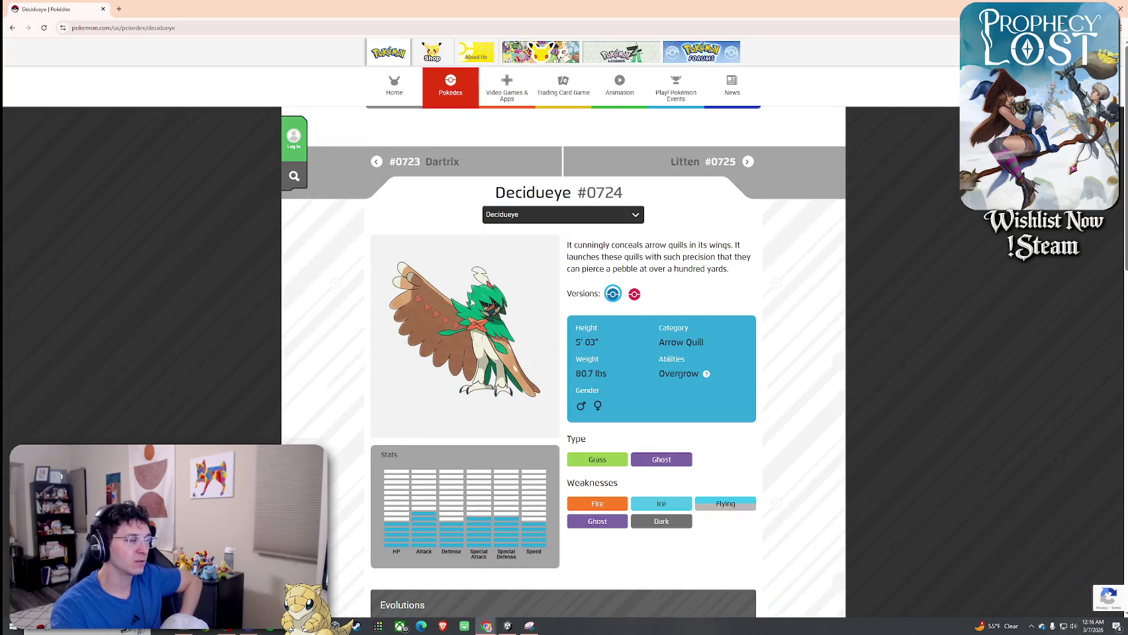
left_click(12, 28)
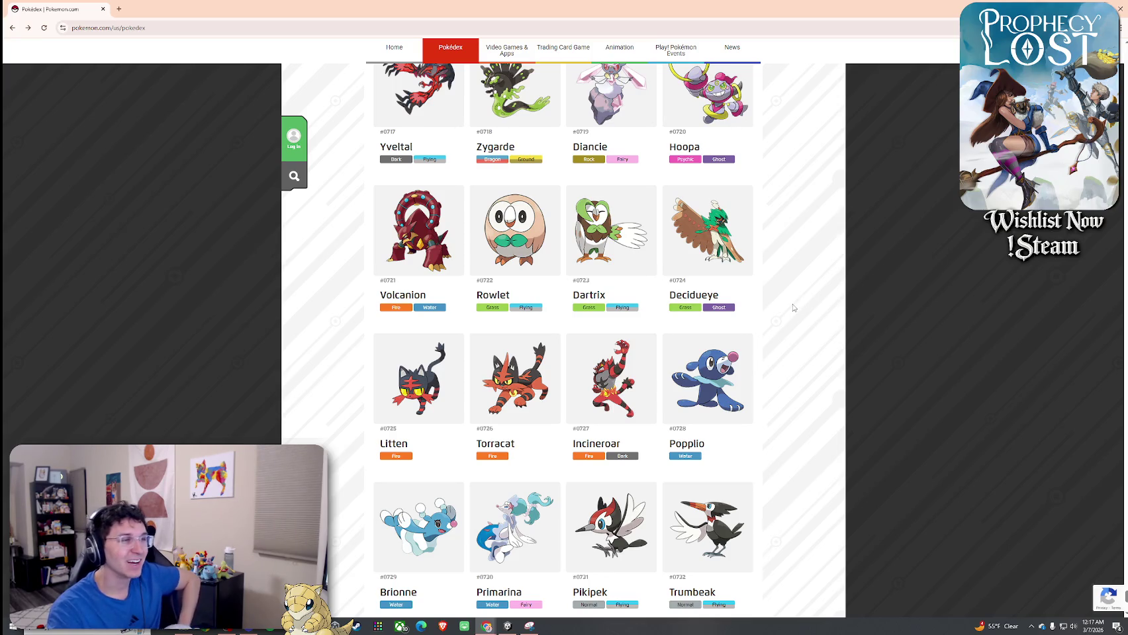
Load three more batches of Pokémon, reaching Salandit onward
scroll(793, 308, "down", 3)
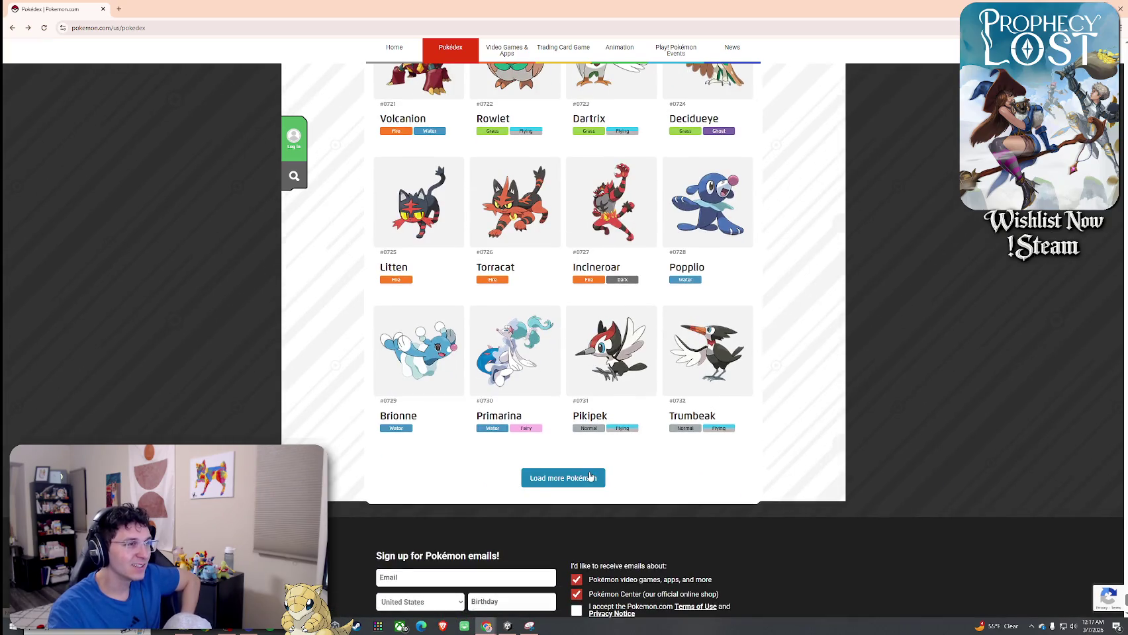
left_click(582, 485)
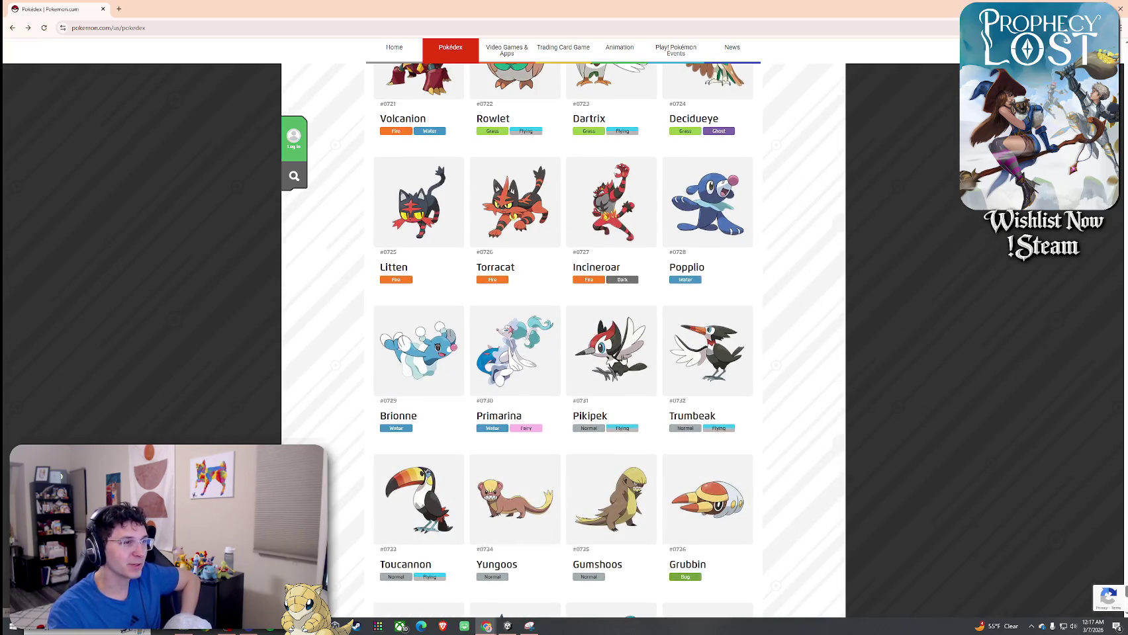
scroll(826, 406, "down", 3)
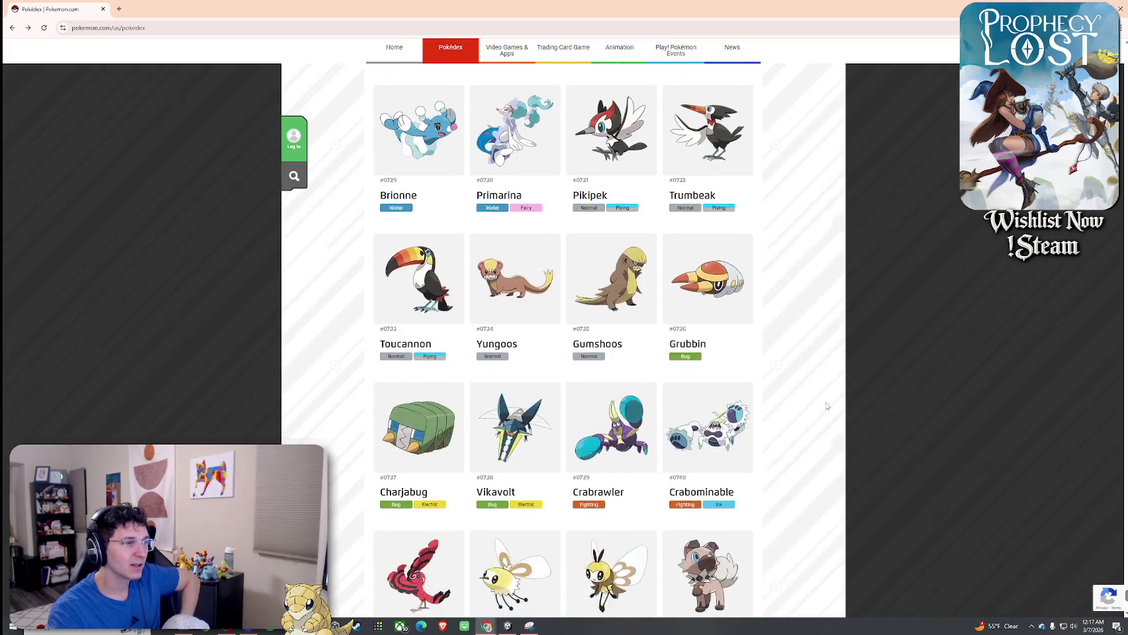
scroll(826, 402, "down", 2)
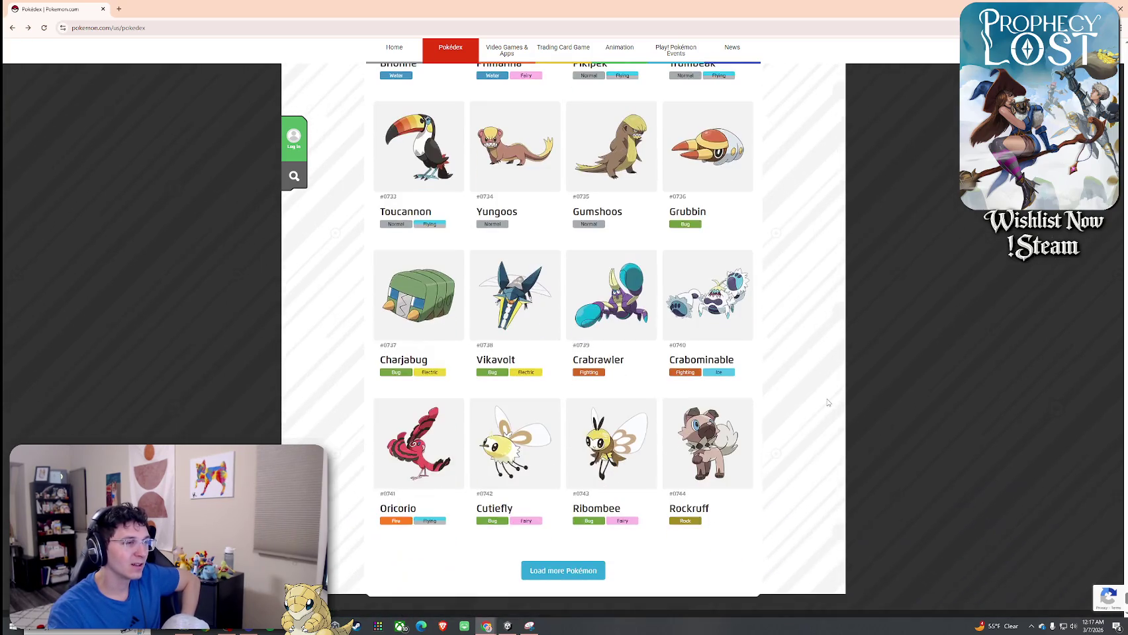
left_click(586, 571)
scroll(787, 437, "down", 3)
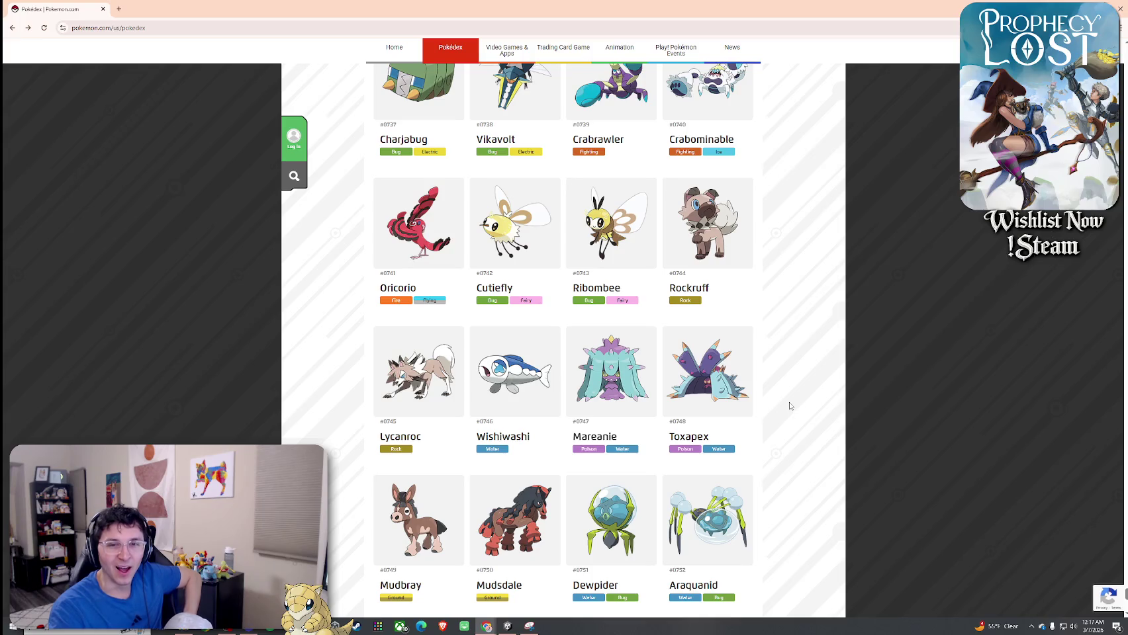
scroll(787, 405, "down", 5)
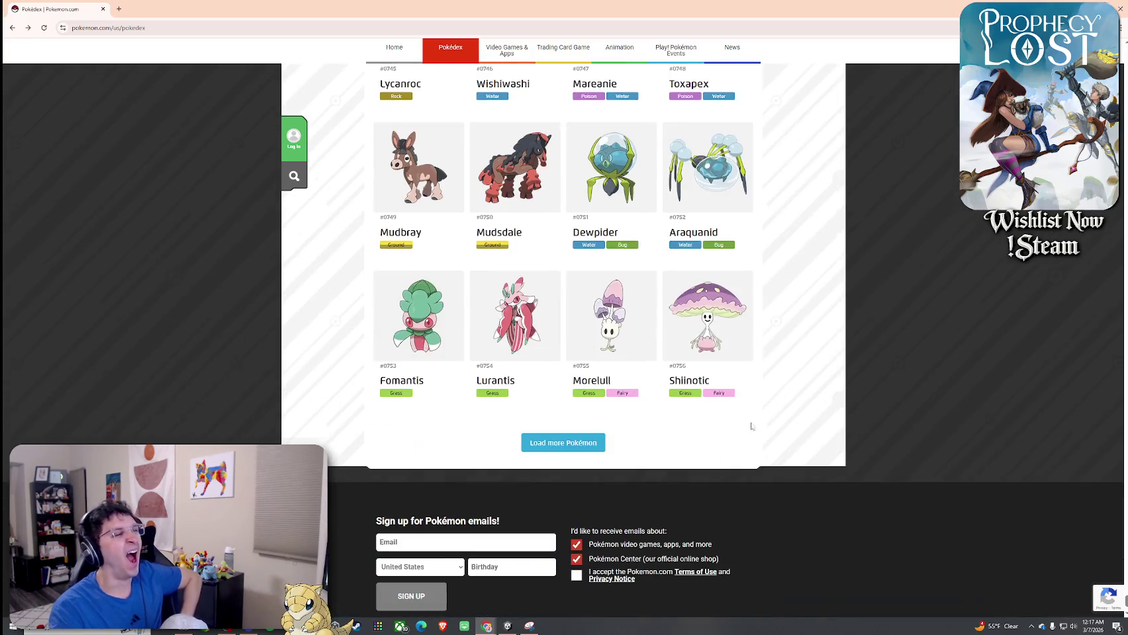
left_click(582, 443)
Scroll down the extended list, then back up to open Lycanroc #0745
scroll(784, 414, "down", 3)
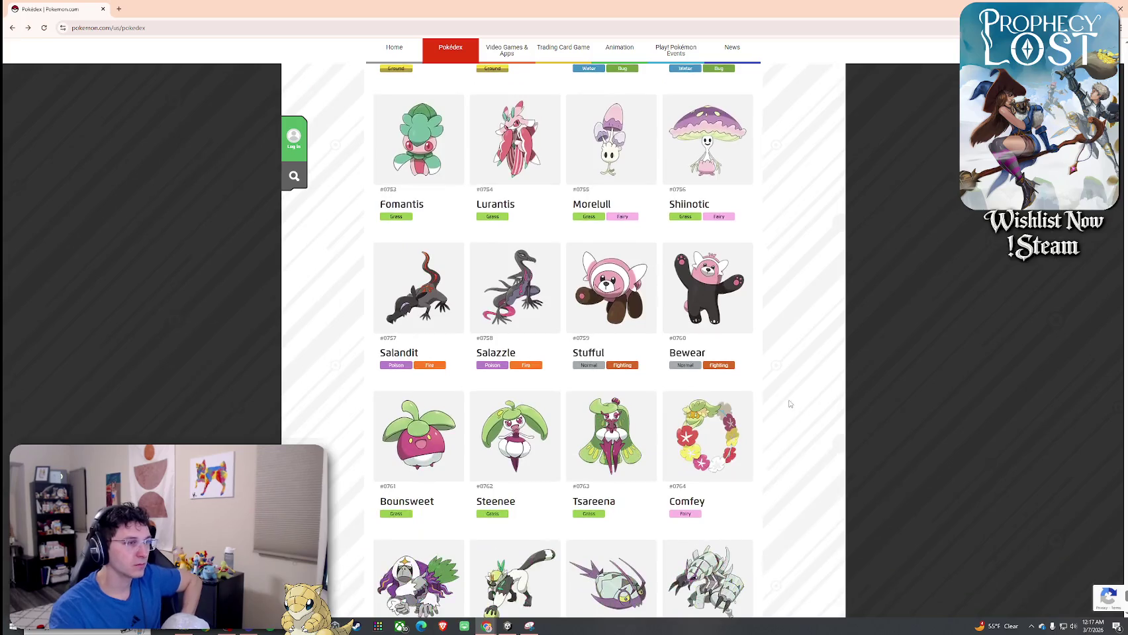
scroll(788, 403, "down", 1)
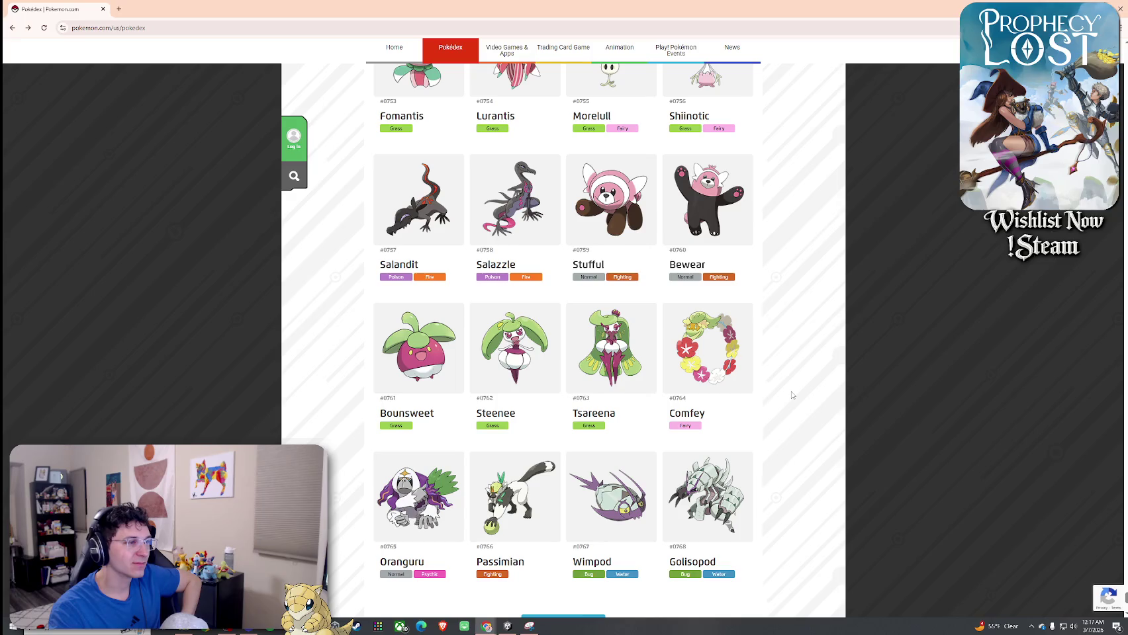
scroll(792, 395, "down", 2)
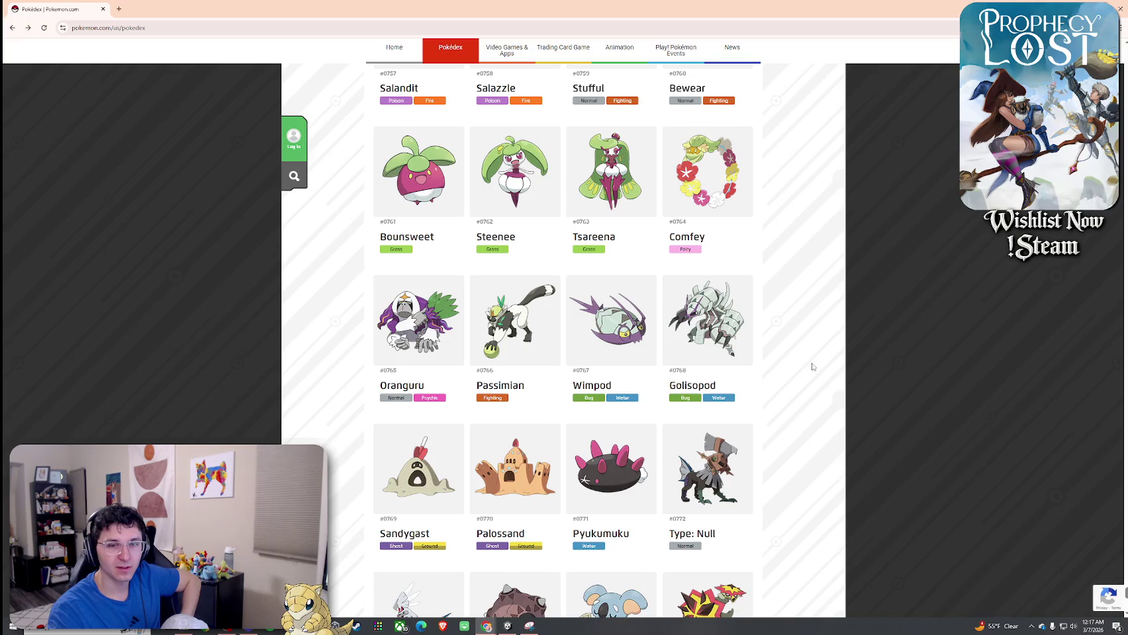
scroll(813, 367, "up", 7)
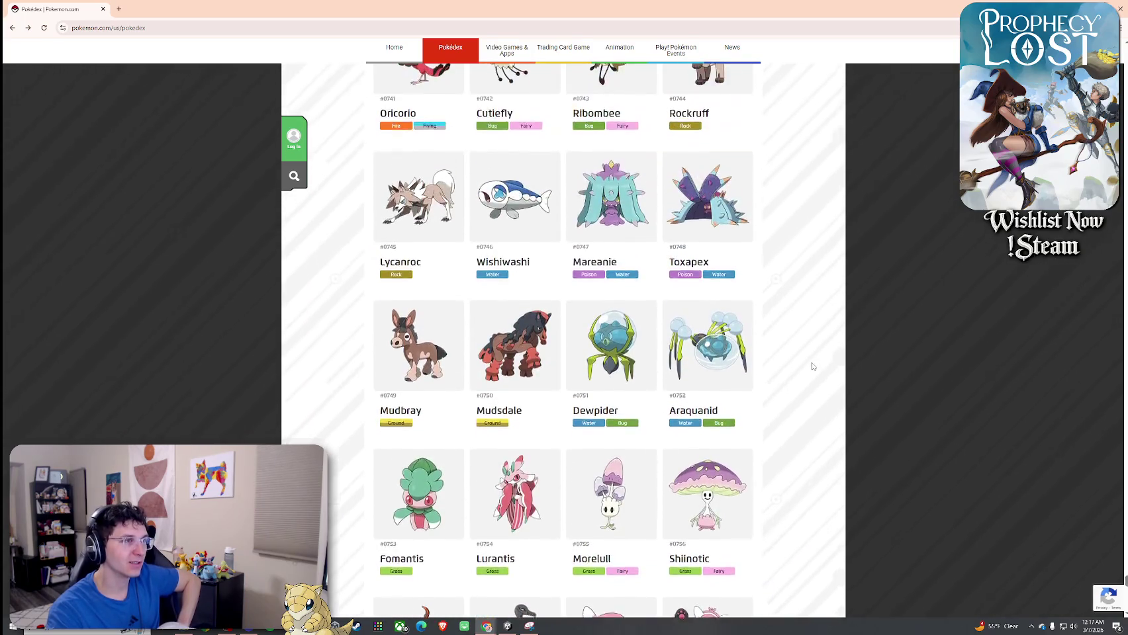
scroll(813, 367, "up", 2)
left_click(436, 341)
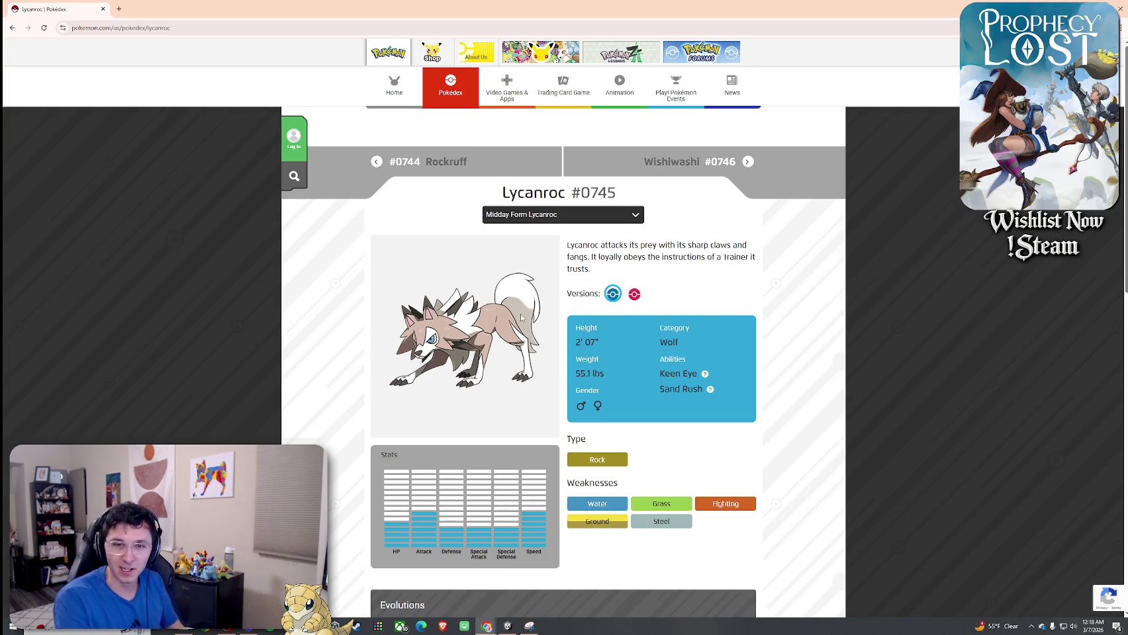
Go back from Lycanroc's page to the list showing Charjabug through Araquanid
key("alt+Left")
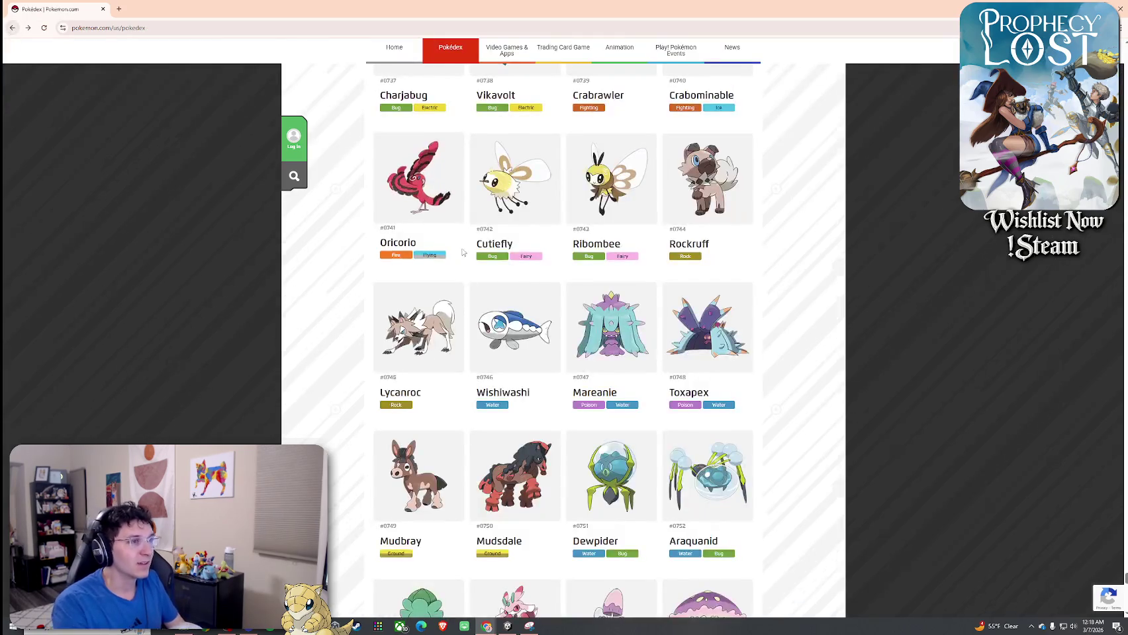
Scroll up to Helioptile, view its entry, and return to the list
scroll(503, 265, "up", 7)
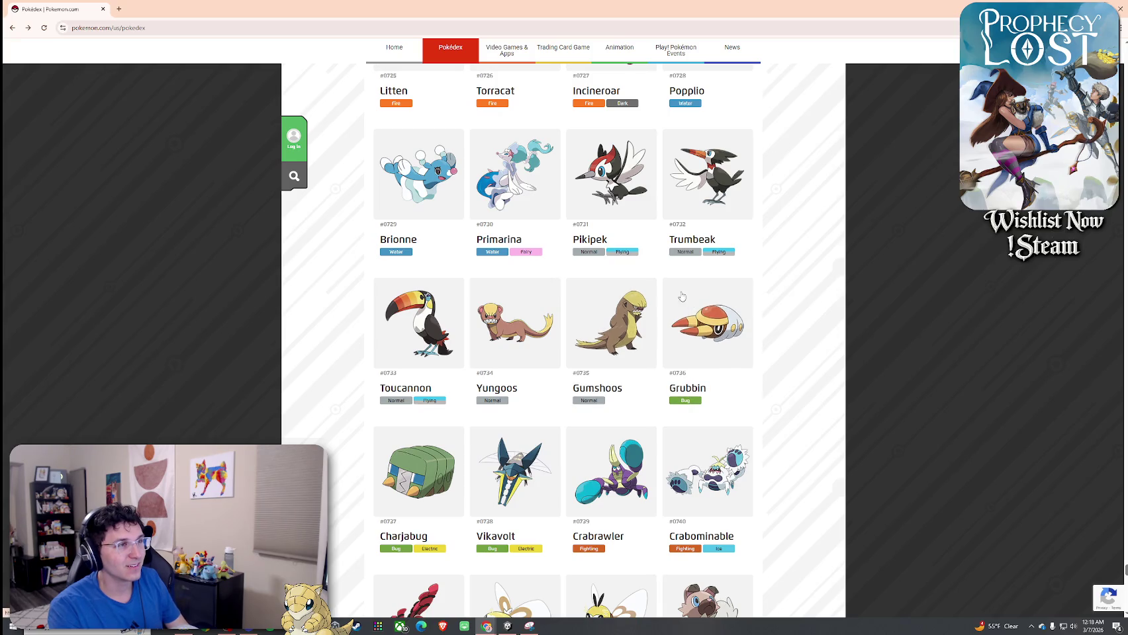
scroll(612, 455, "up", 8)
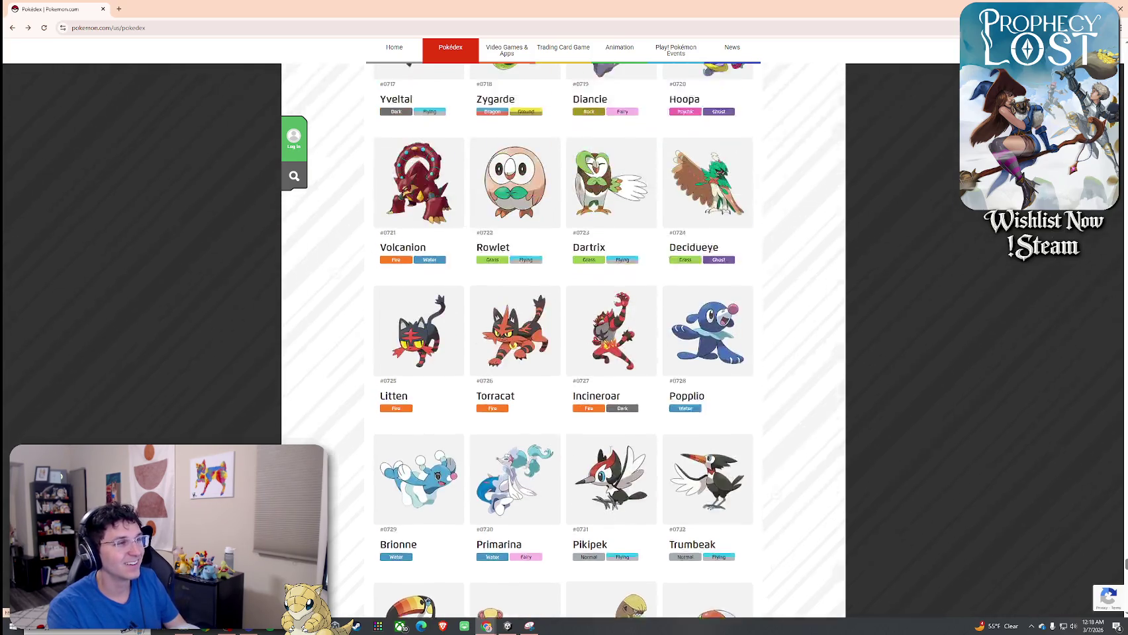
scroll(582, 376, "up", 6)
scroll(583, 376, "up", 3)
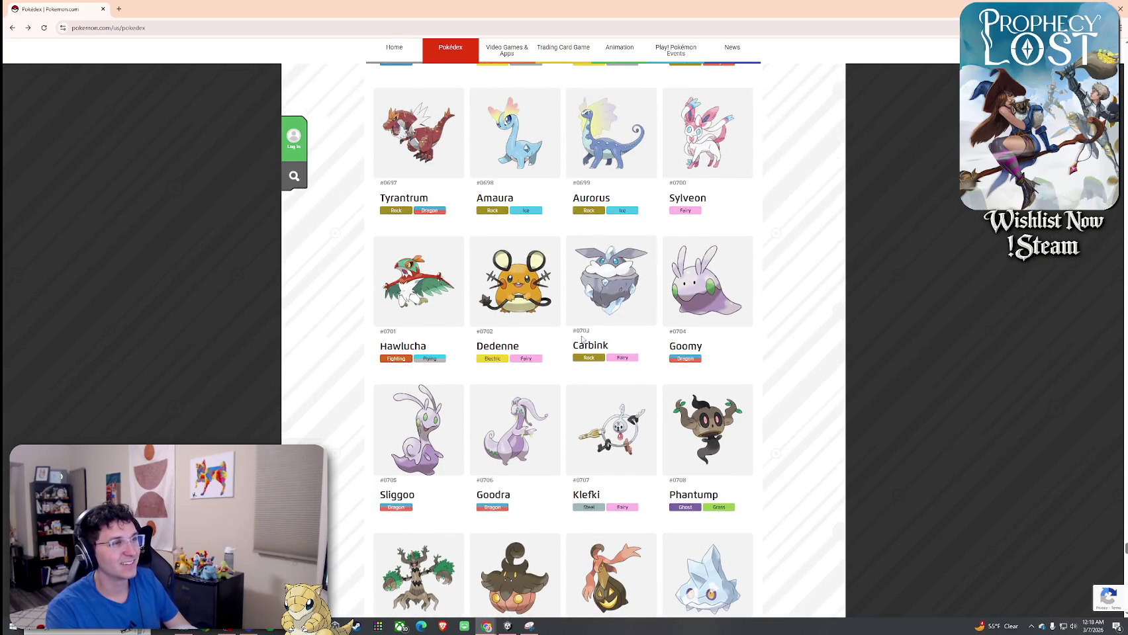
scroll(580, 373, "up", 3)
scroll(468, 349, "up", 2)
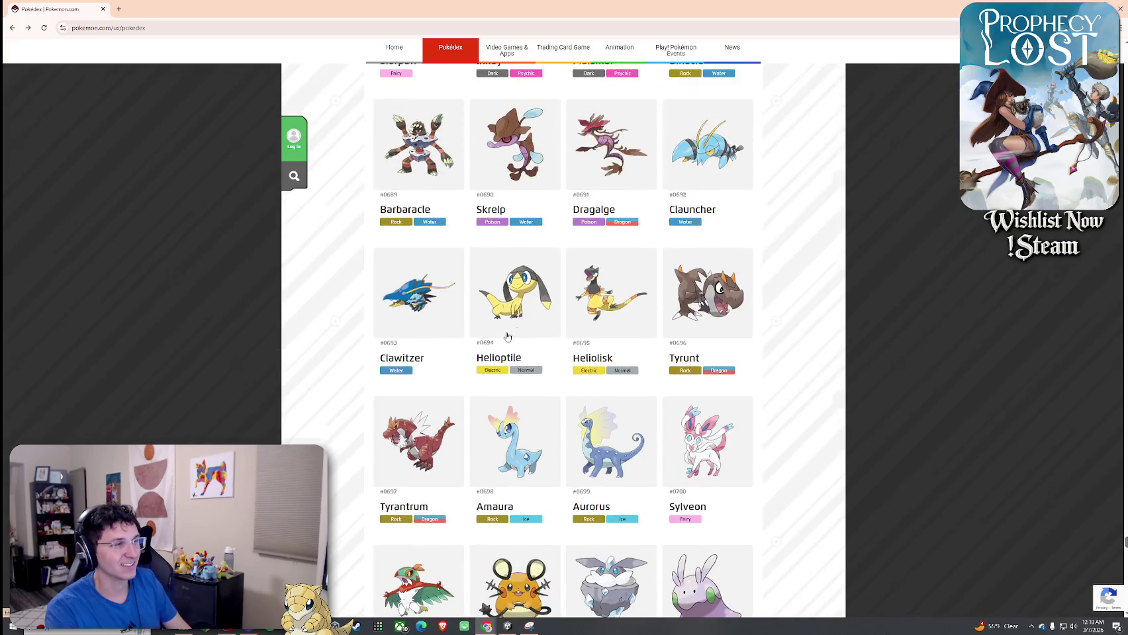
left_click(509, 316)
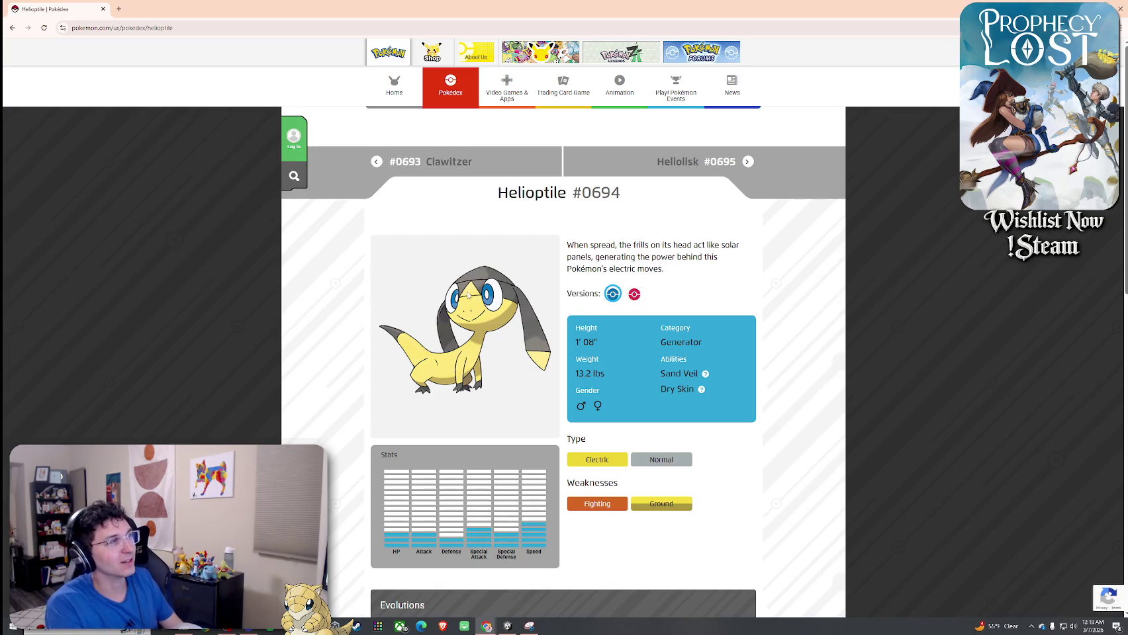
left_click(13, 28)
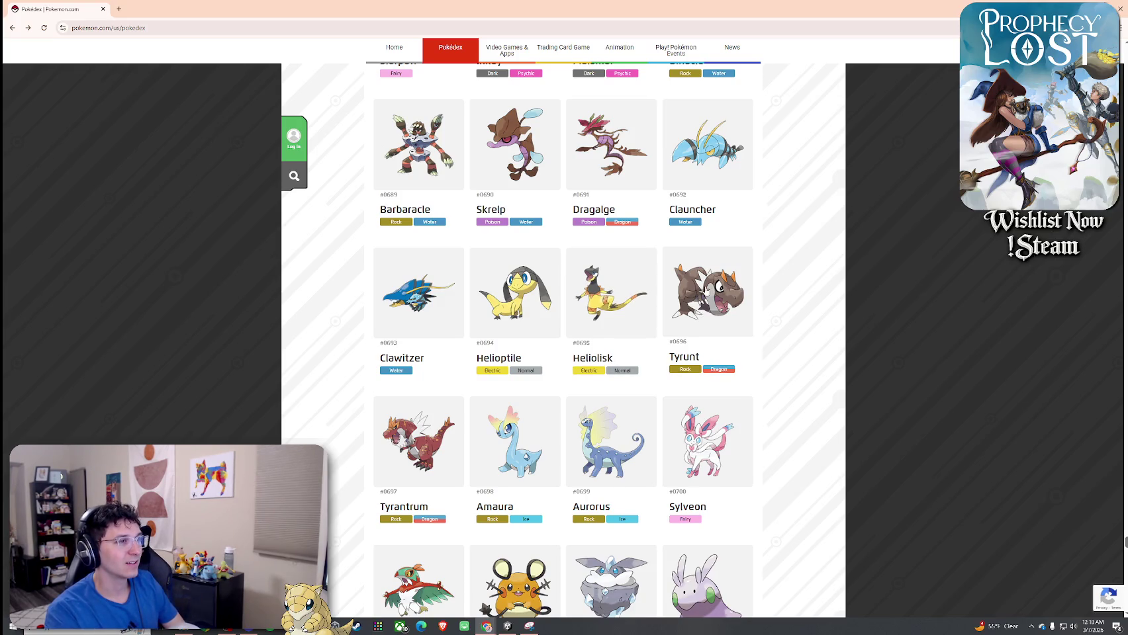
View Tyrunt's and Hoopa #0720's entries, returning to the list after each
left_click(705, 292)
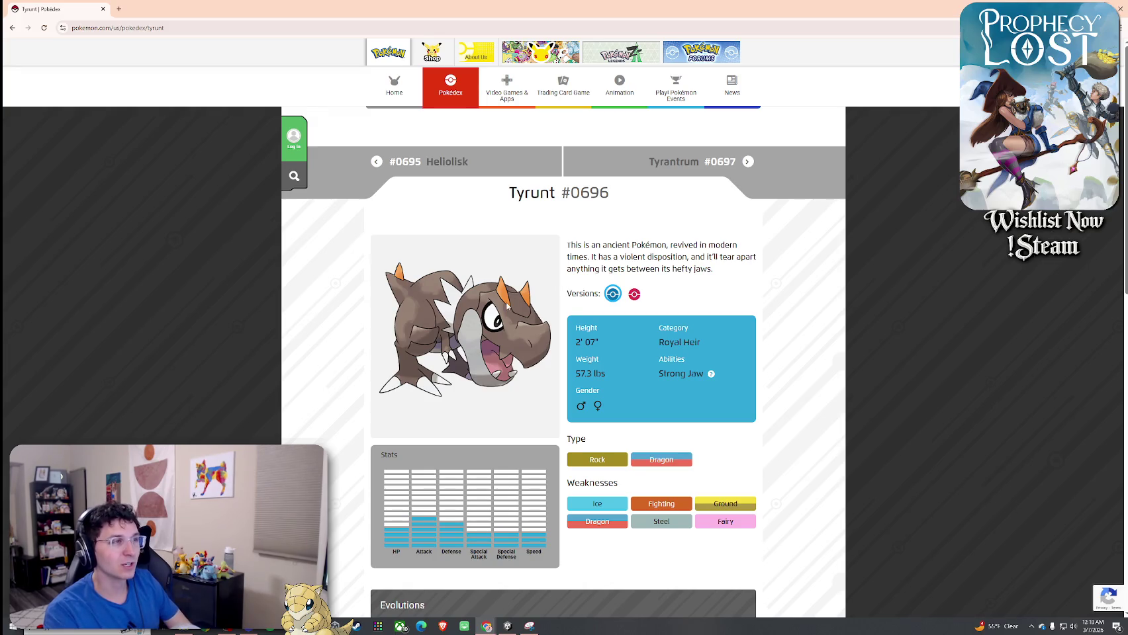
left_click(12, 28)
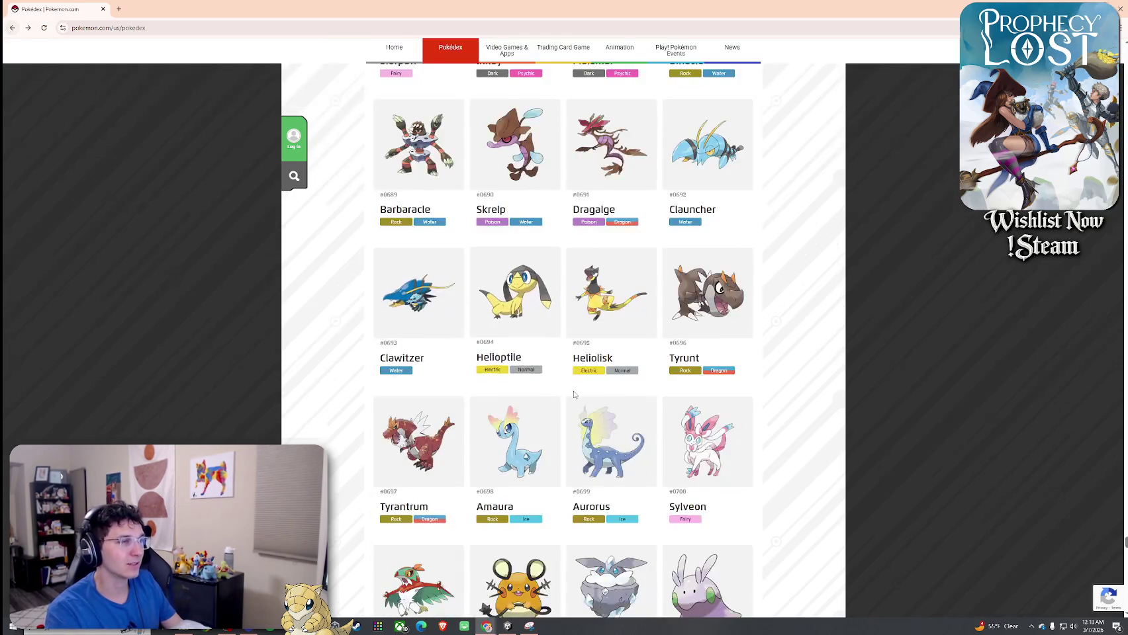
scroll(601, 311, "down", 3)
scroll(601, 311, "down", 6)
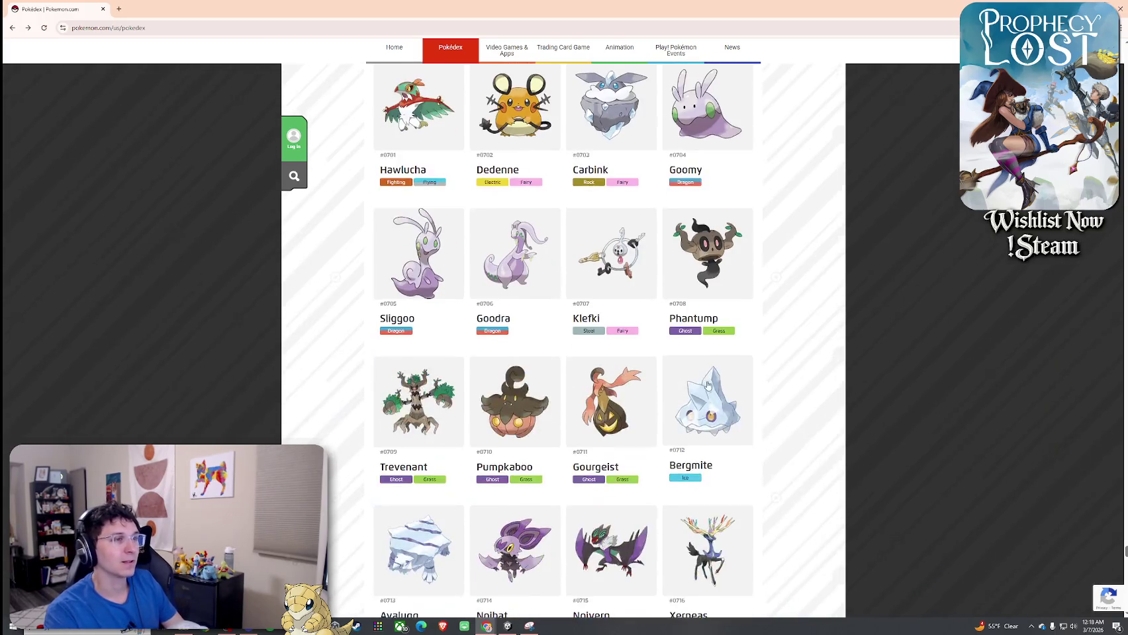
scroll(747, 422, "down", 5)
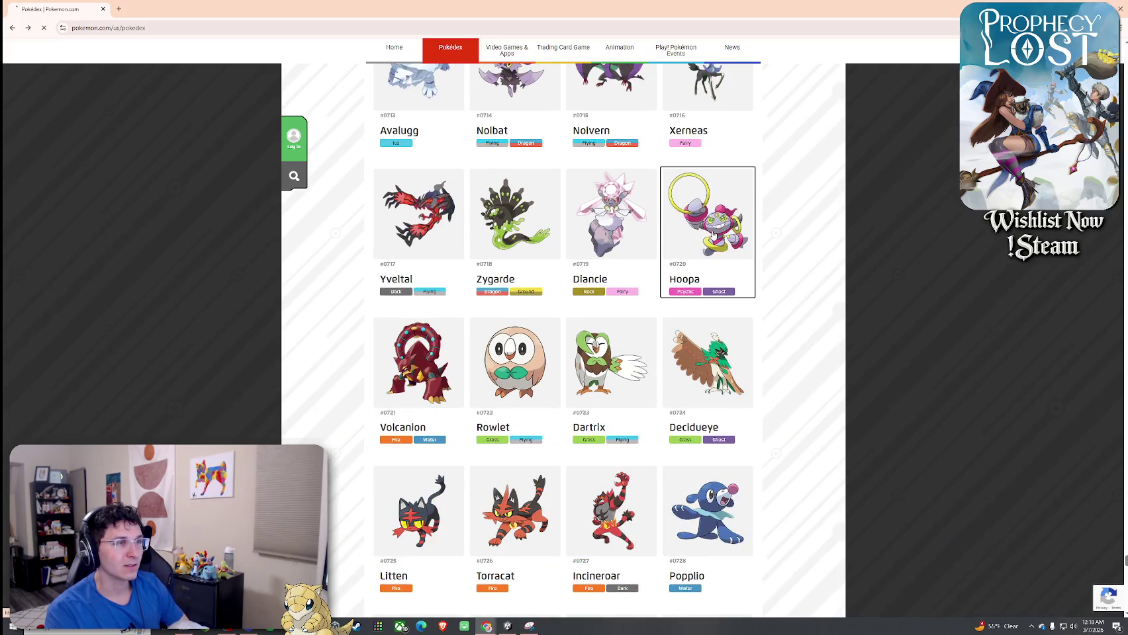
left_click(714, 237)
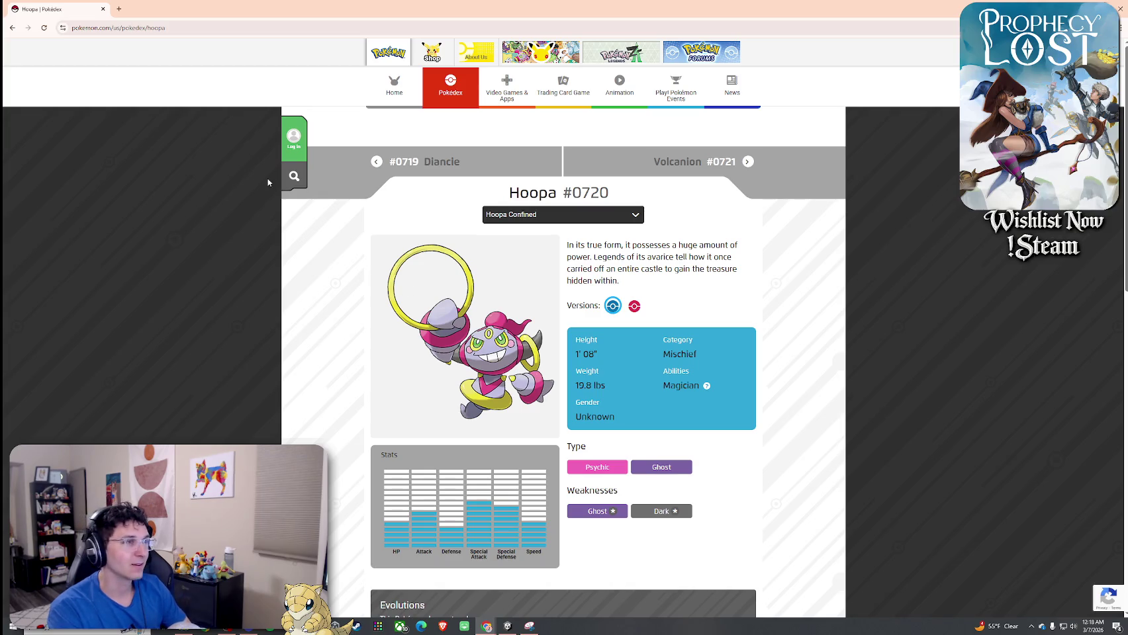
left_click(12, 30)
scroll(691, 333, "down", 3)
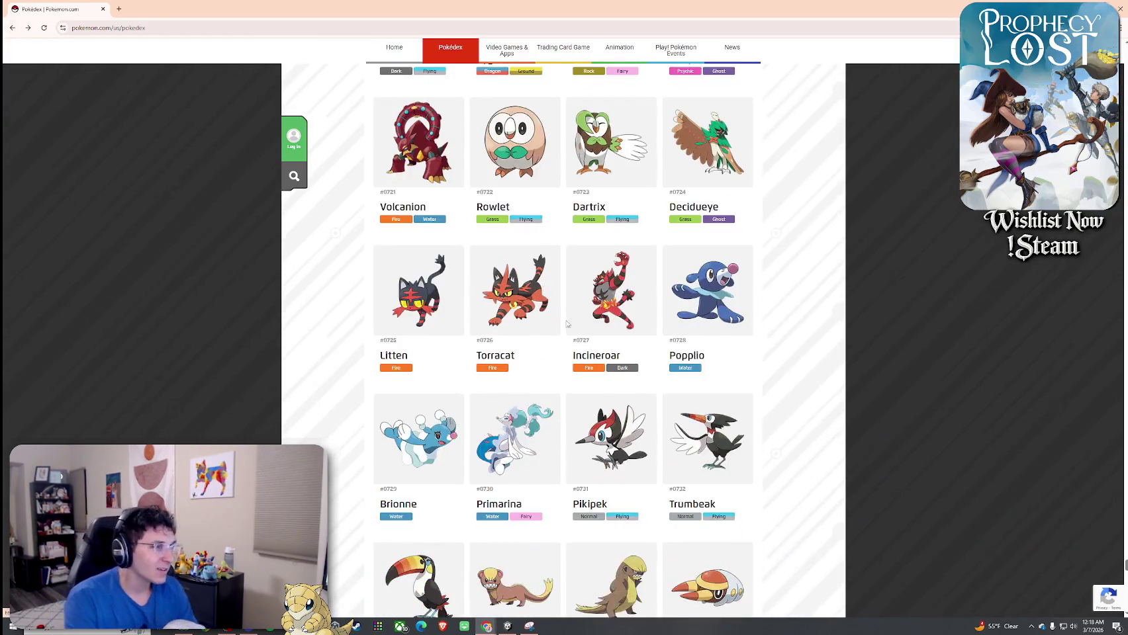
Scroll past Brionne, Toucannon and Lycanroc to the rows ending at Comfey #0764
scroll(690, 333, "down", 3)
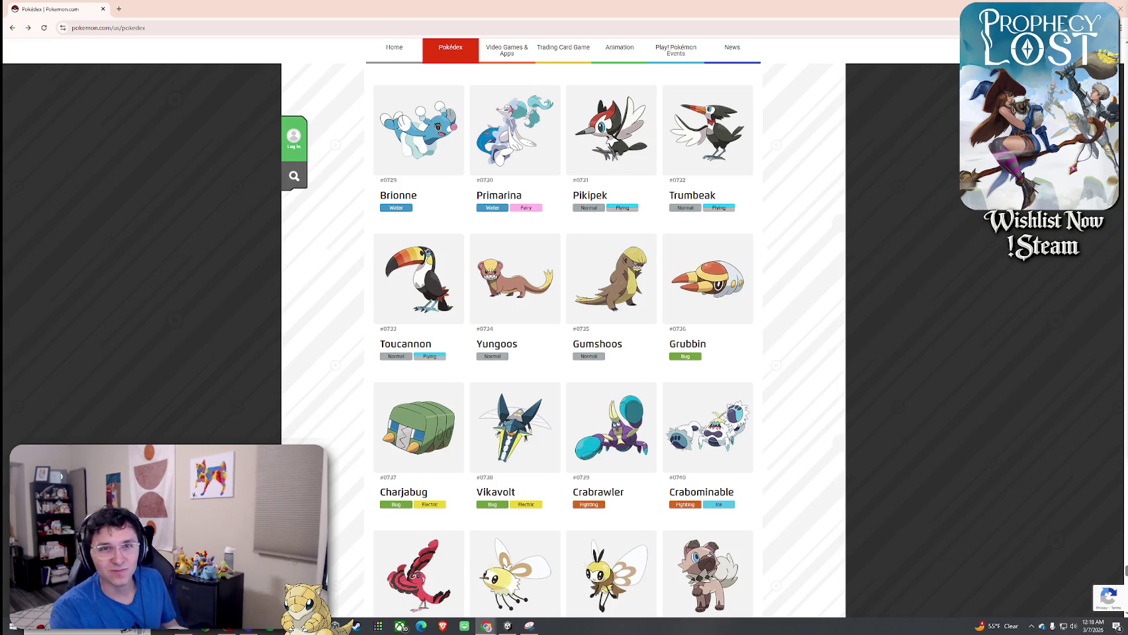
scroll(805, 286, "down", 3)
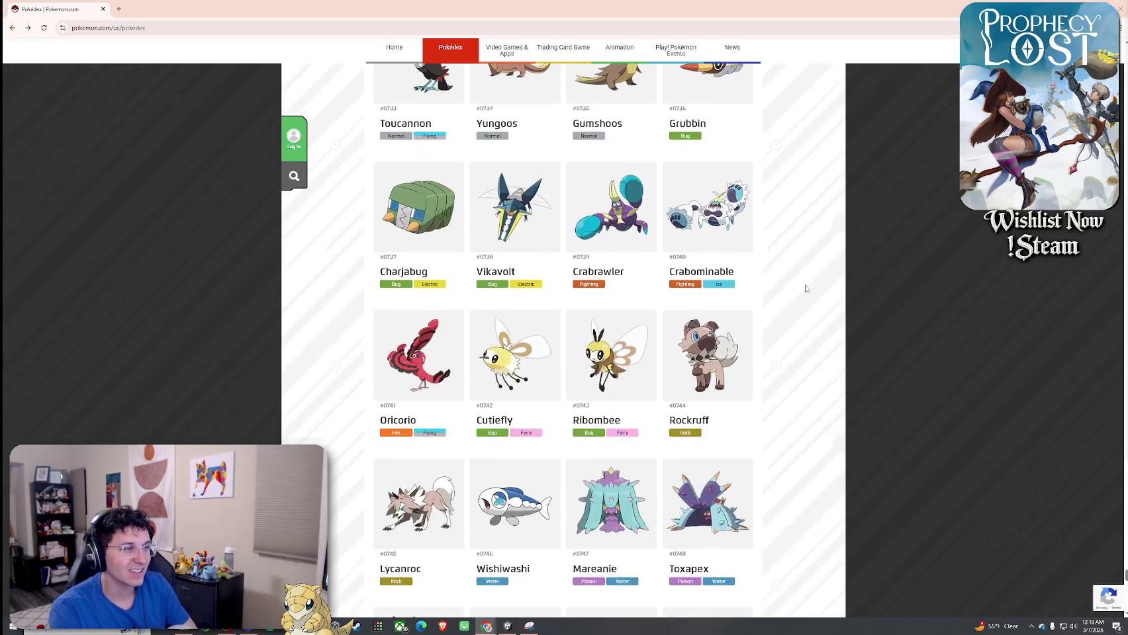
scroll(806, 289, "down", 3)
scroll(806, 288, "down", 2)
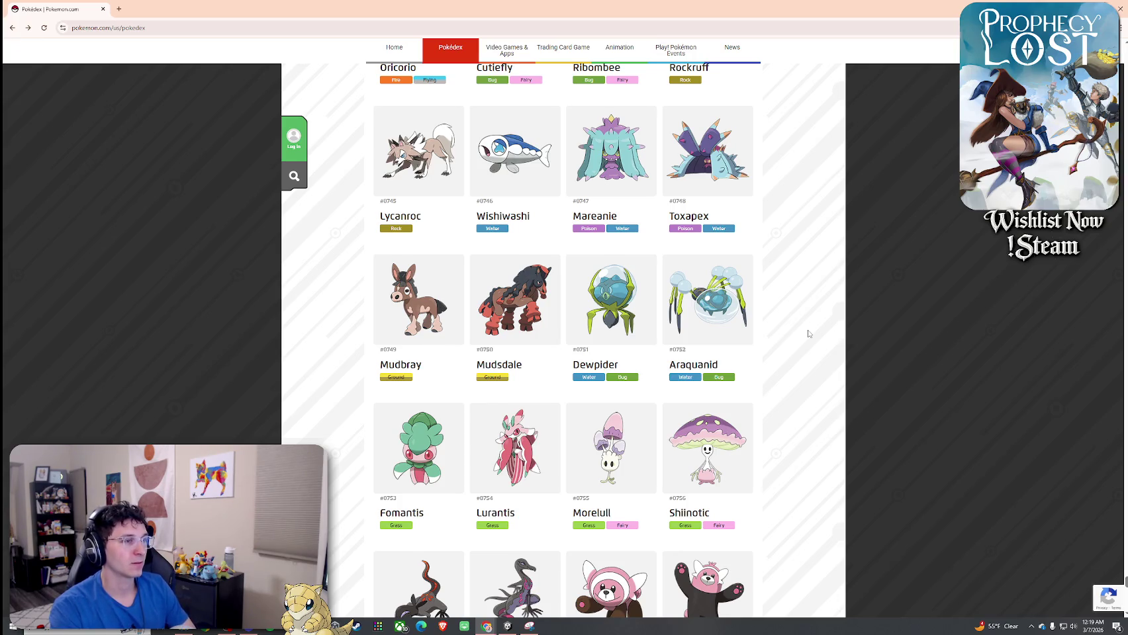
scroll(808, 334, "down", 1)
scroll(808, 334, "down", 2)
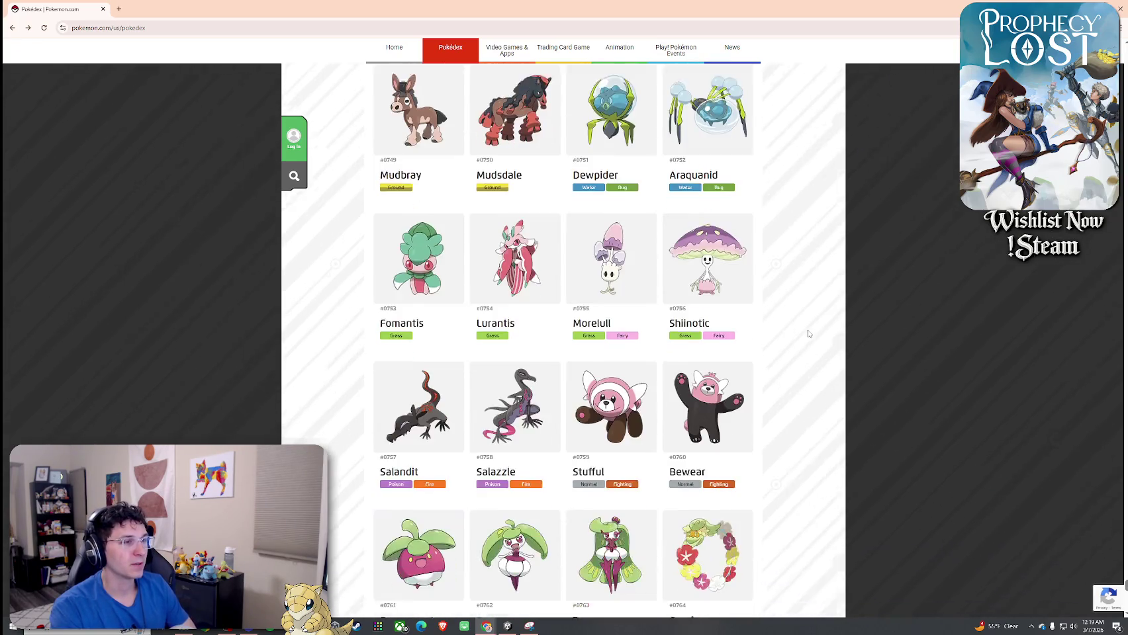
left_click(718, 380)
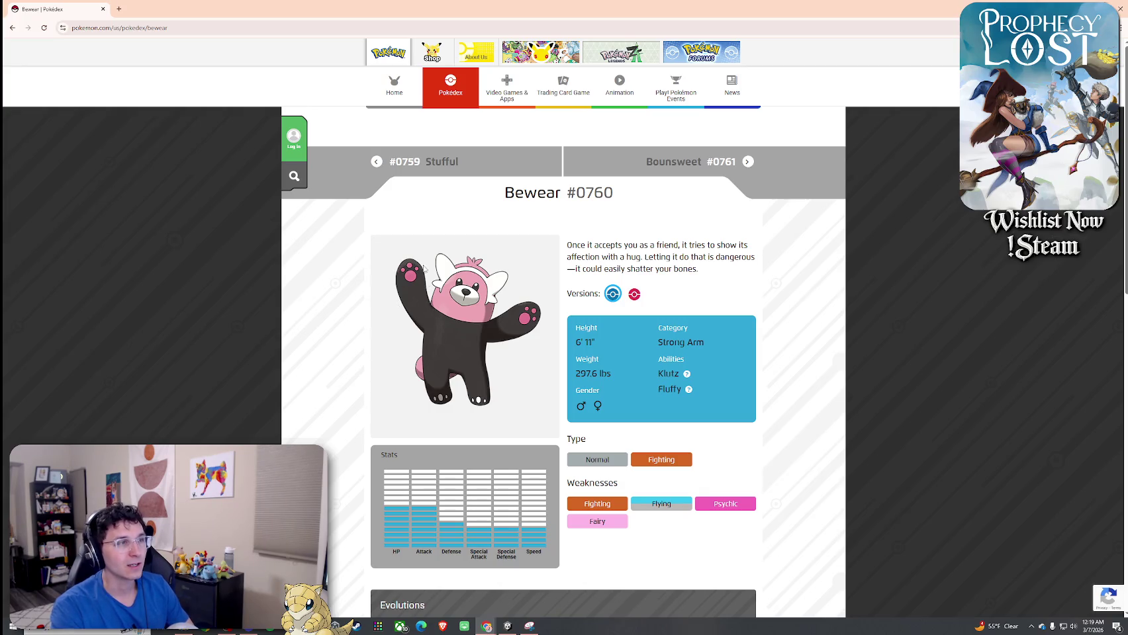
mouse_move(448, 288)
left_mouse_down()
mouse_move(500, 305)
mouse_move(447, 308)
left_mouse_up()
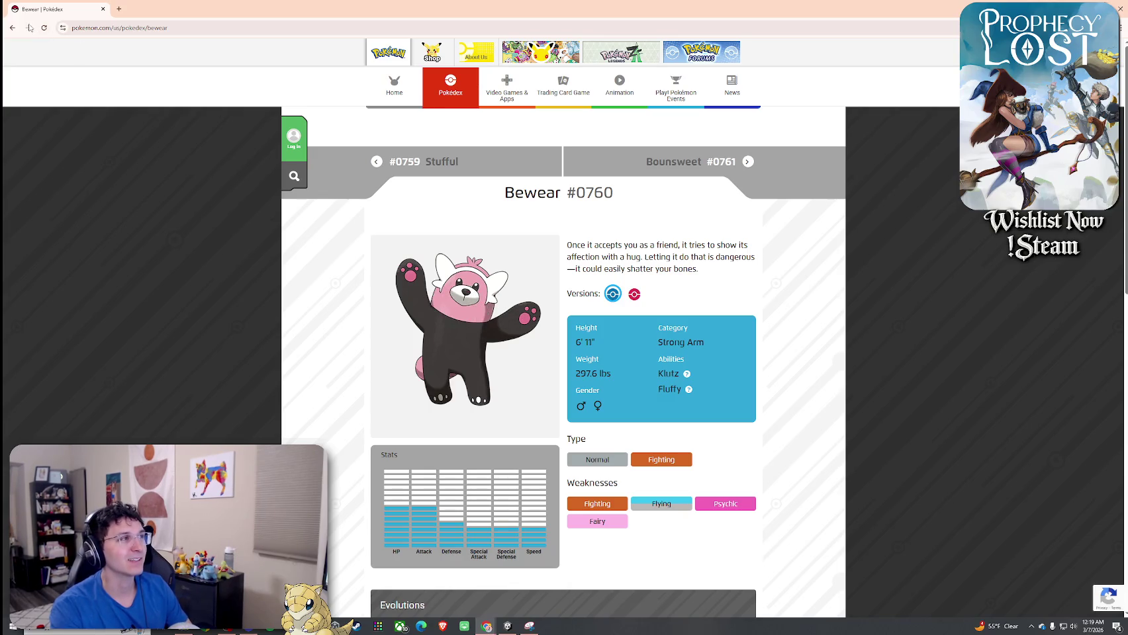
left_click(13, 28)
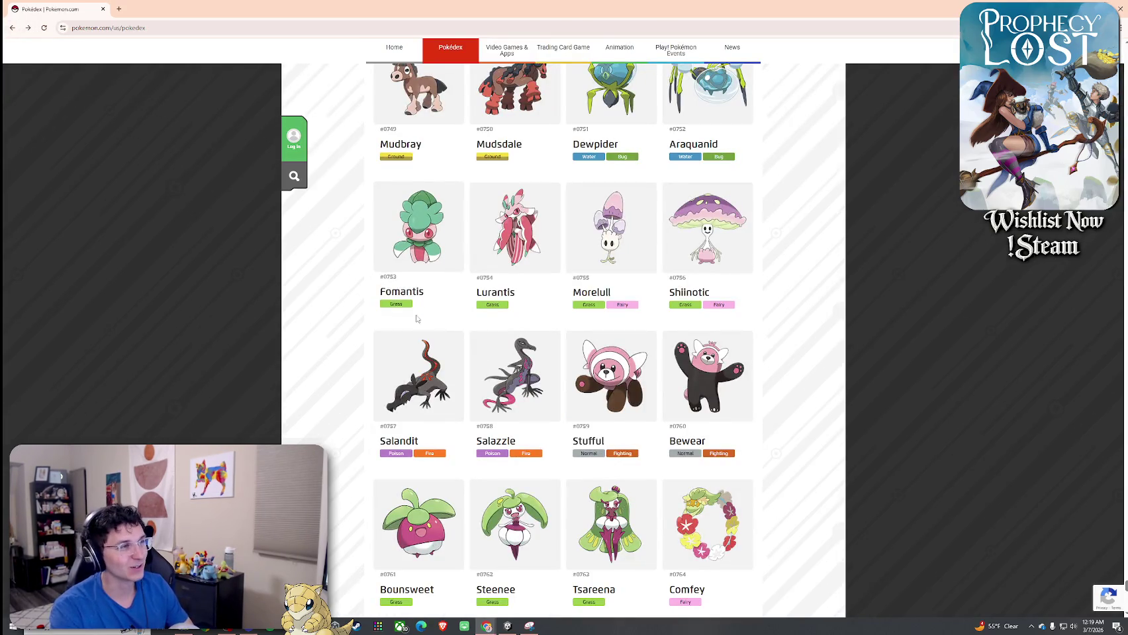
Scroll down to the Togedemaru–Drampa row and open Bruxish's entry
scroll(595, 344, "down", 3)
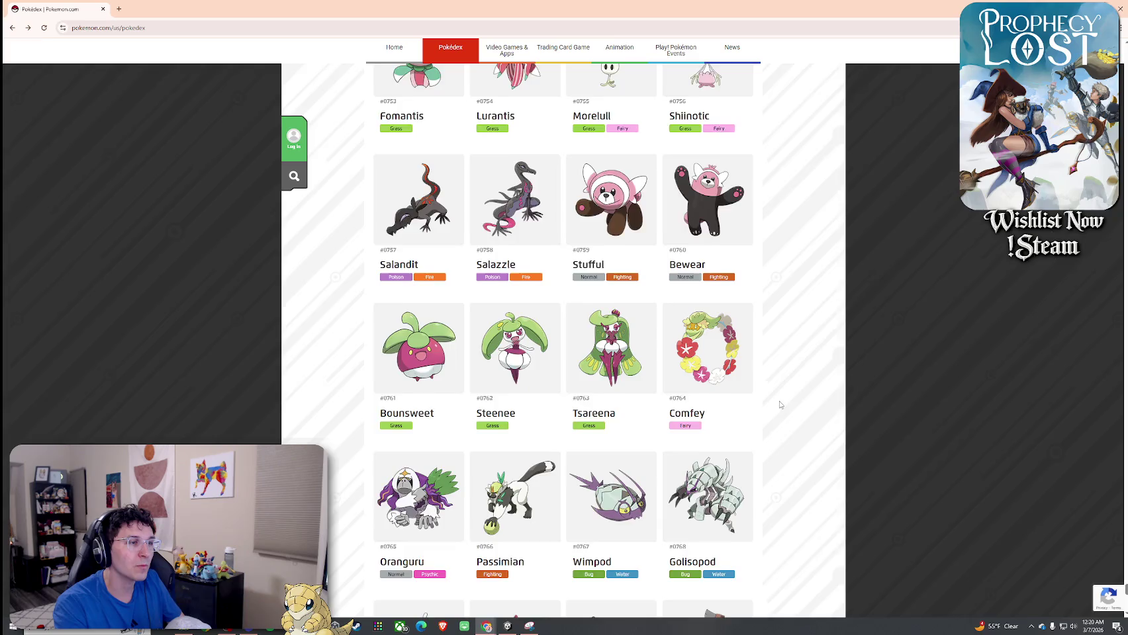
scroll(780, 405, "down", 3)
scroll(780, 404, "down", 1)
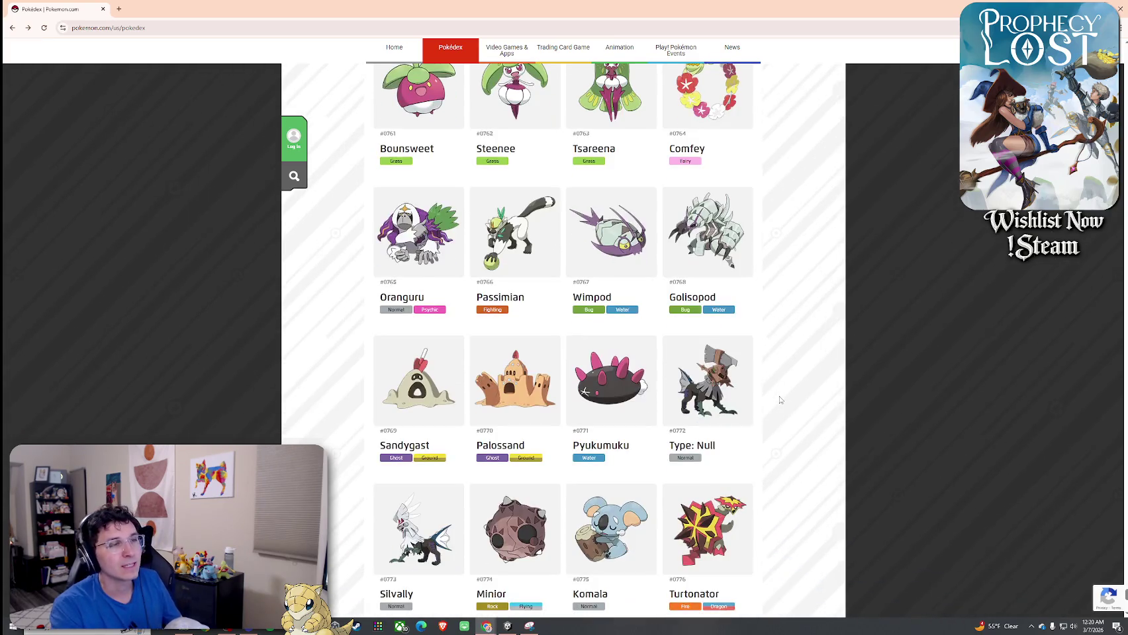
scroll(779, 400, "down", 3)
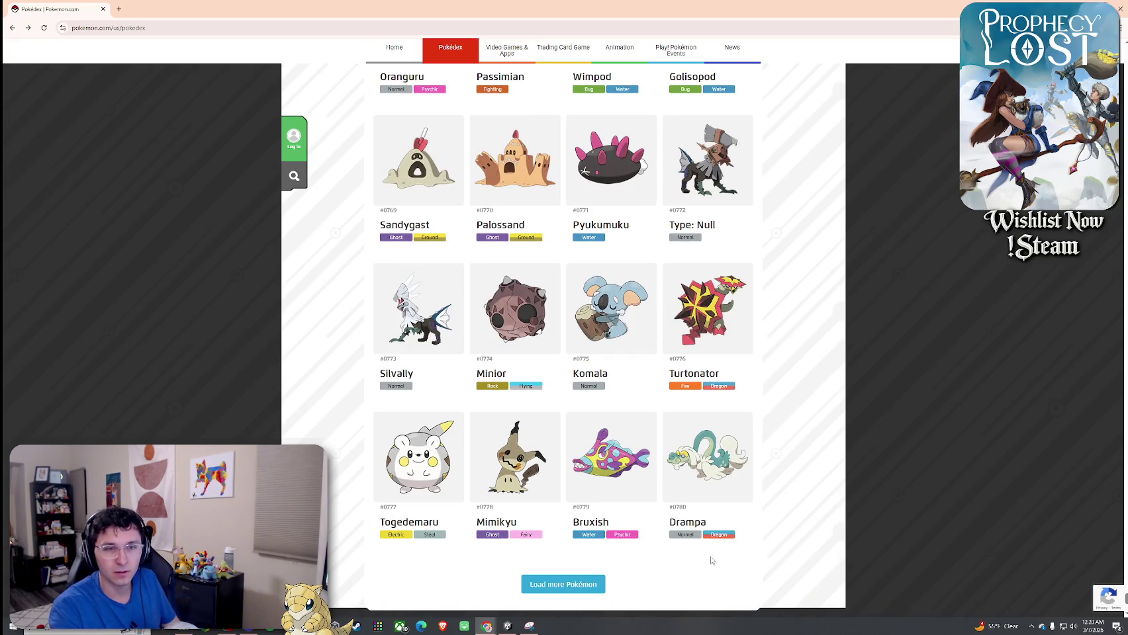
left_click(632, 483)
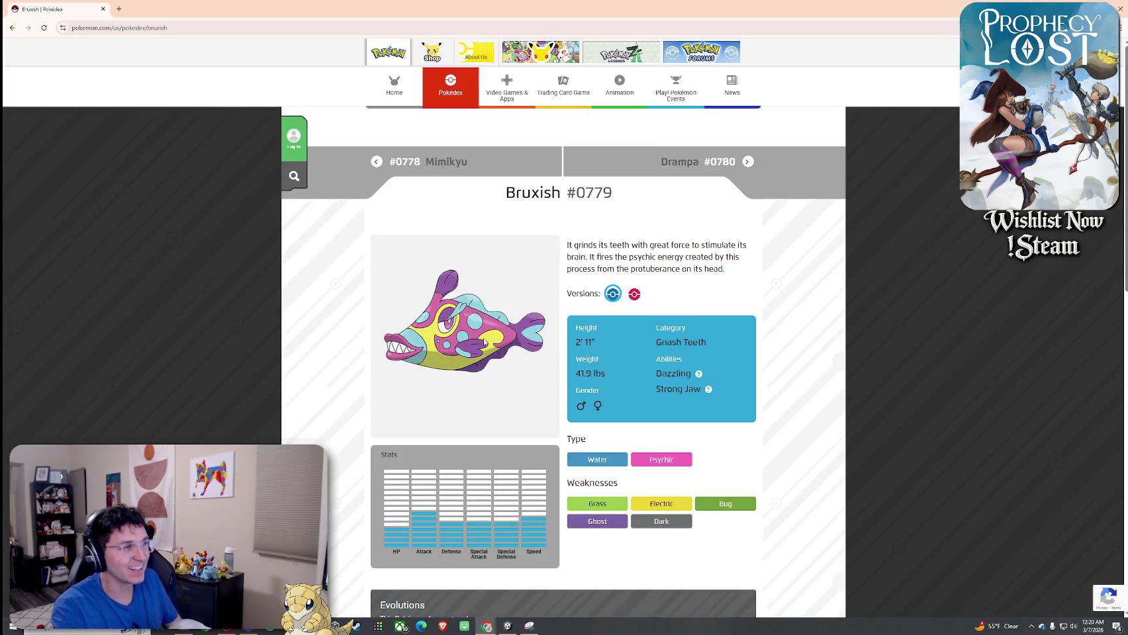
Leave Bruxish, load Pokémon through Kommo-o #0784, and view Jangmo-o's entry
left_click(11, 28)
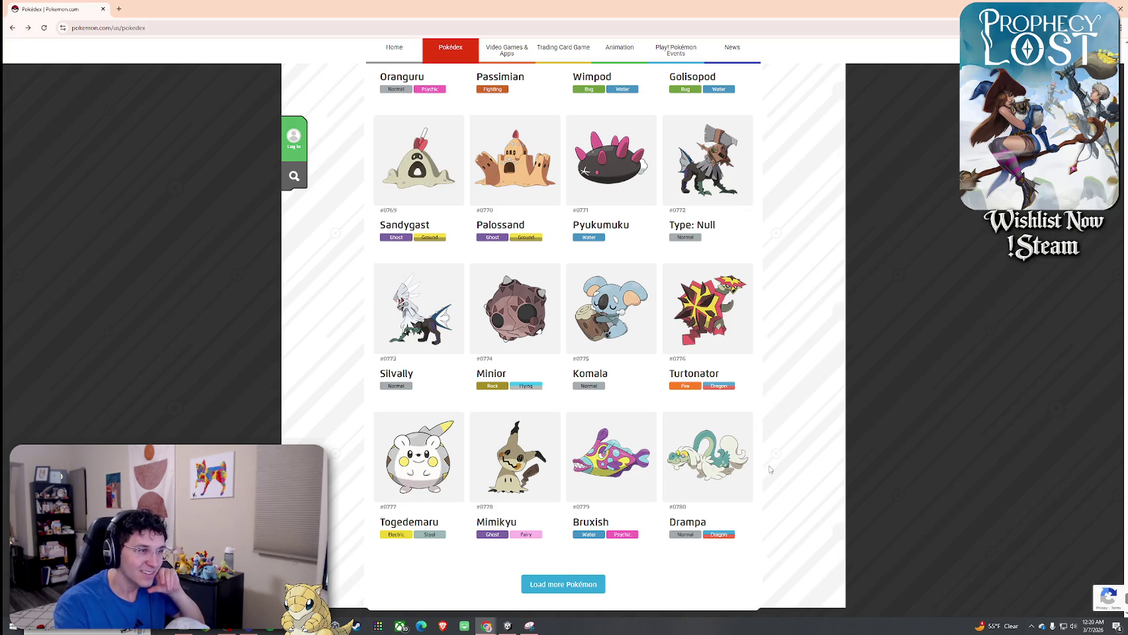
left_click(610, 585)
scroll(725, 502, "down", 1)
scroll(741, 499, "down", 1)
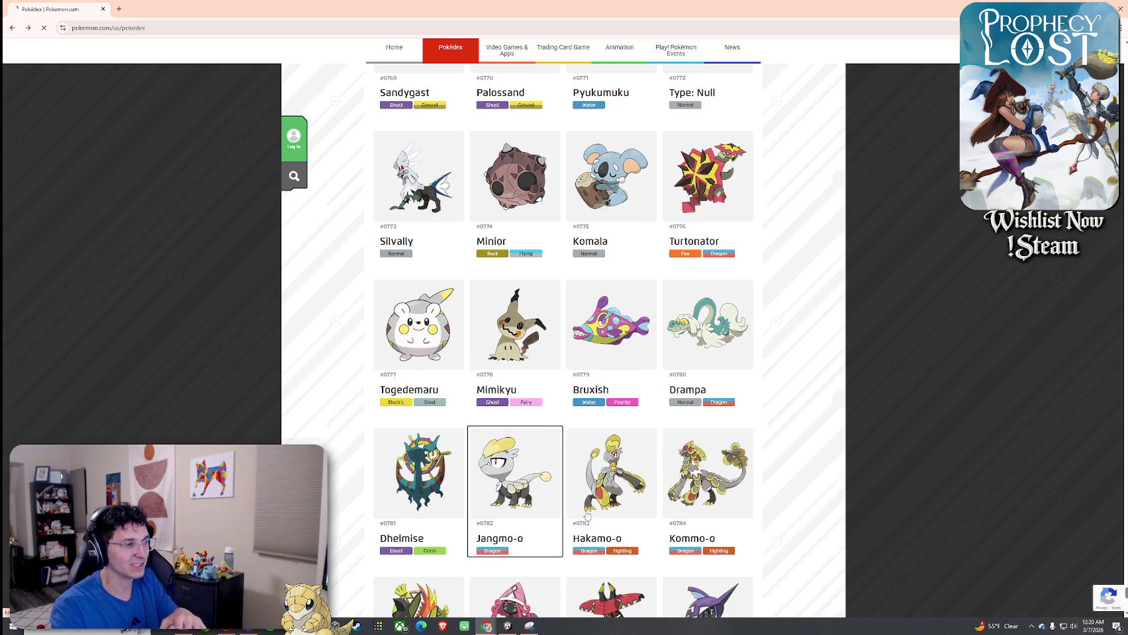
left_click(510, 490)
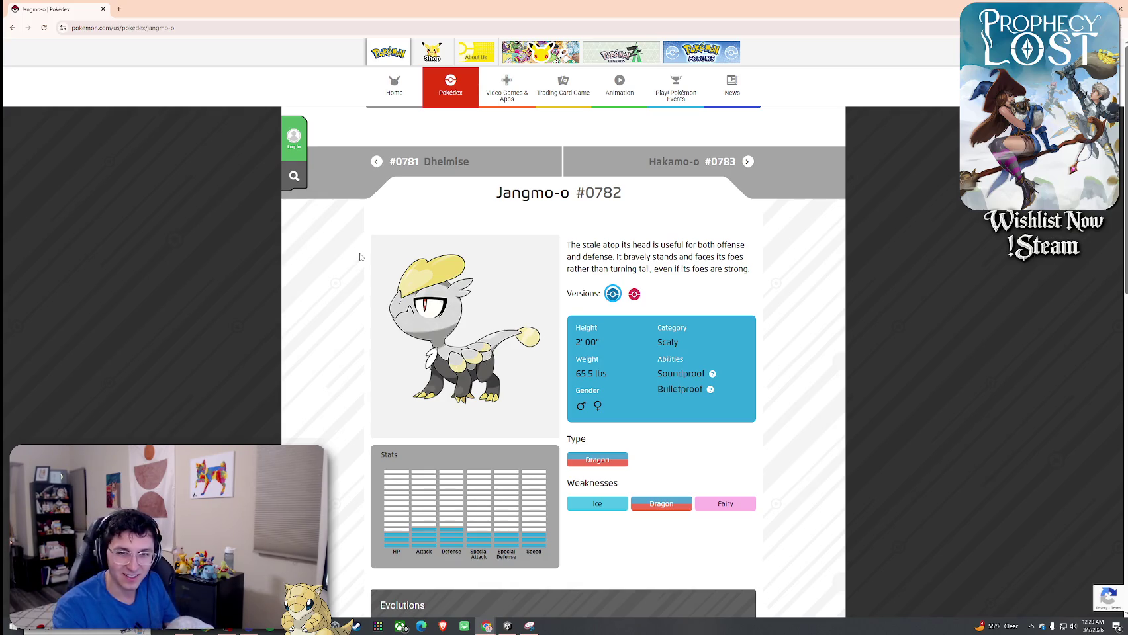
left_click(13, 30)
Briefly search the page for 'st', clear it, and scroll up toward Stufful
key("ctrl+f")
type("stak")
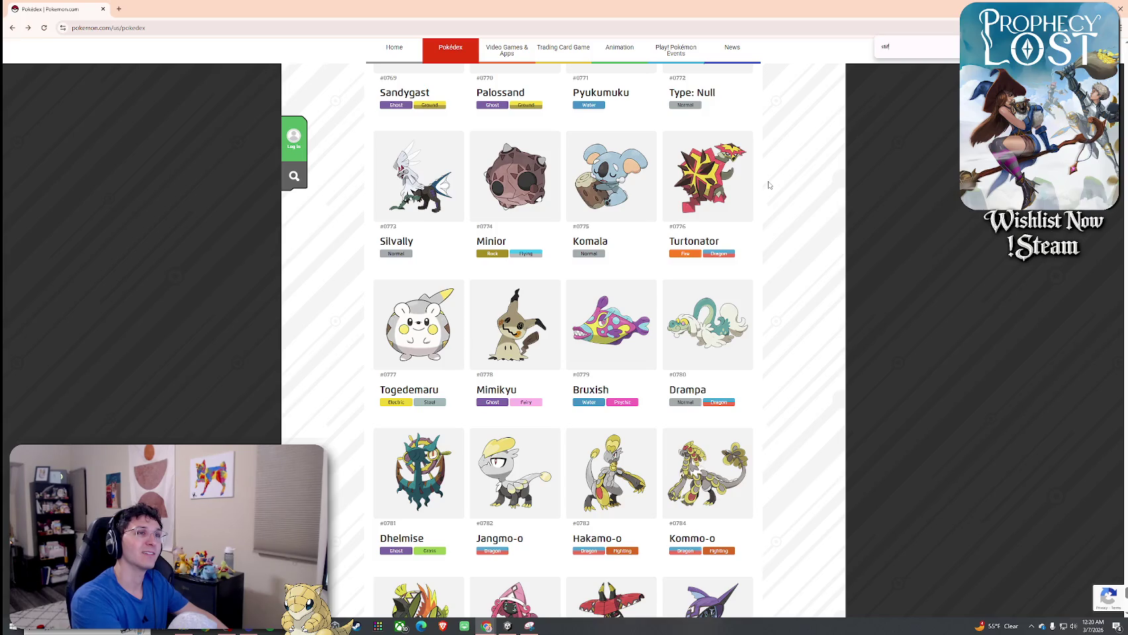
key("BackSpace")
key("BackSpace")
key("BackSpace")
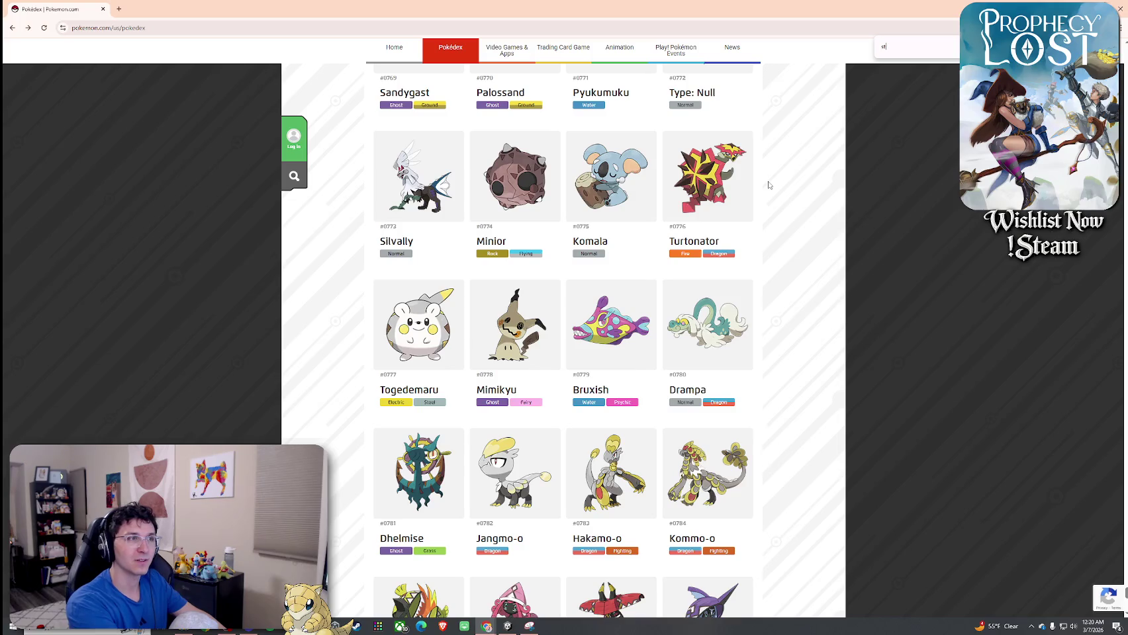
scroll(766, 198, "up", 10)
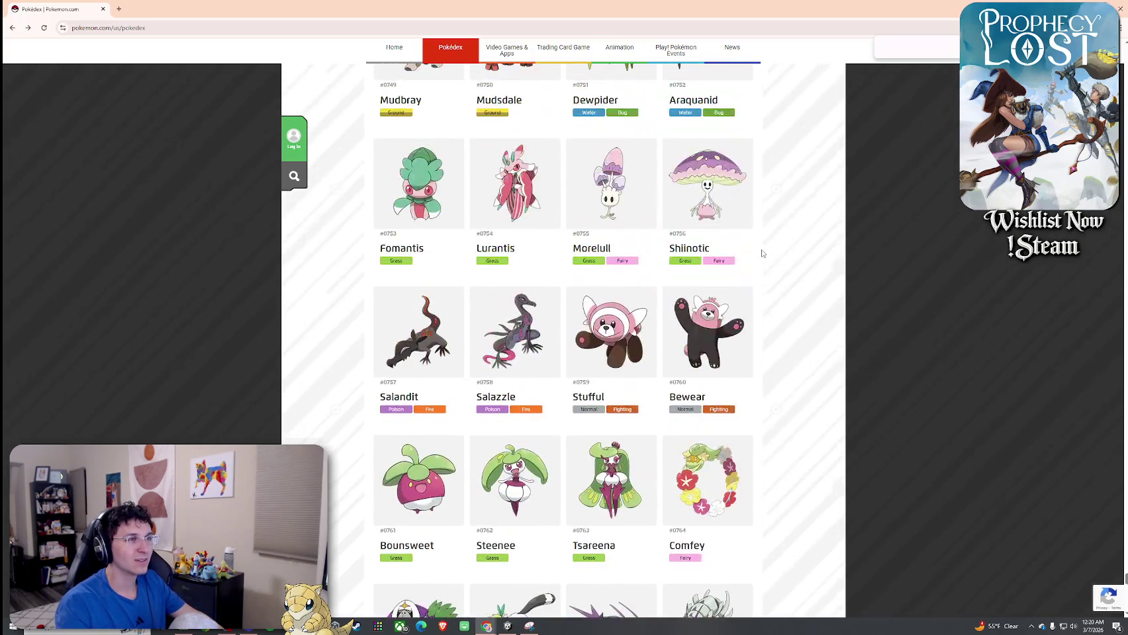
Open Stufful #0759 and highlight parts of its description and the Fluffy ability
left_click(622, 319)
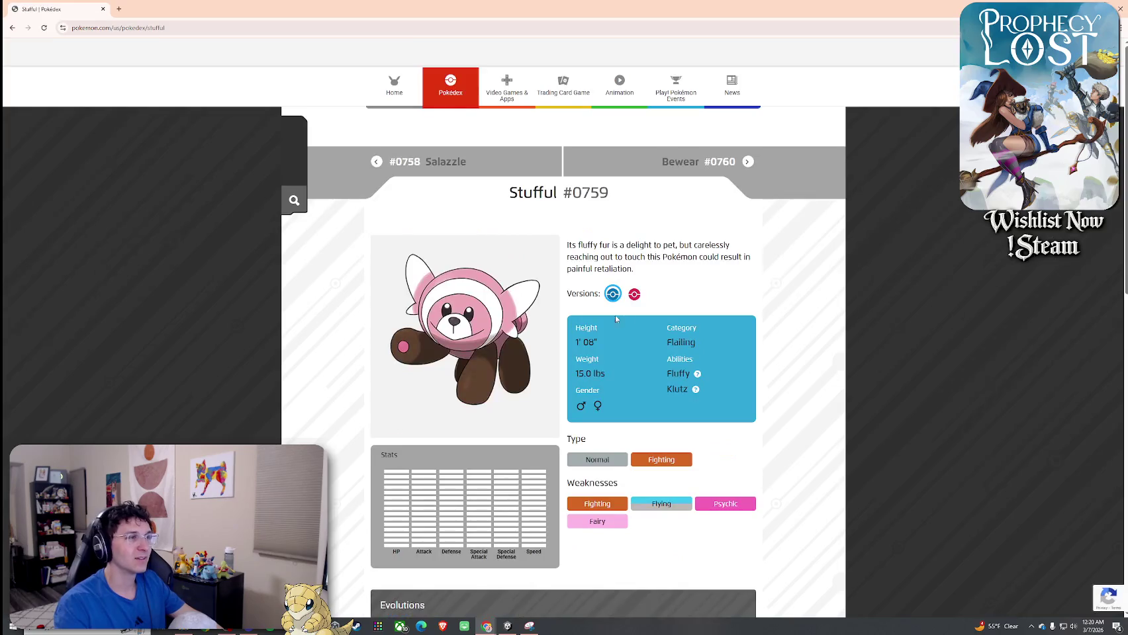
left_click_drag(567, 245, 671, 247)
left_click(671, 246)
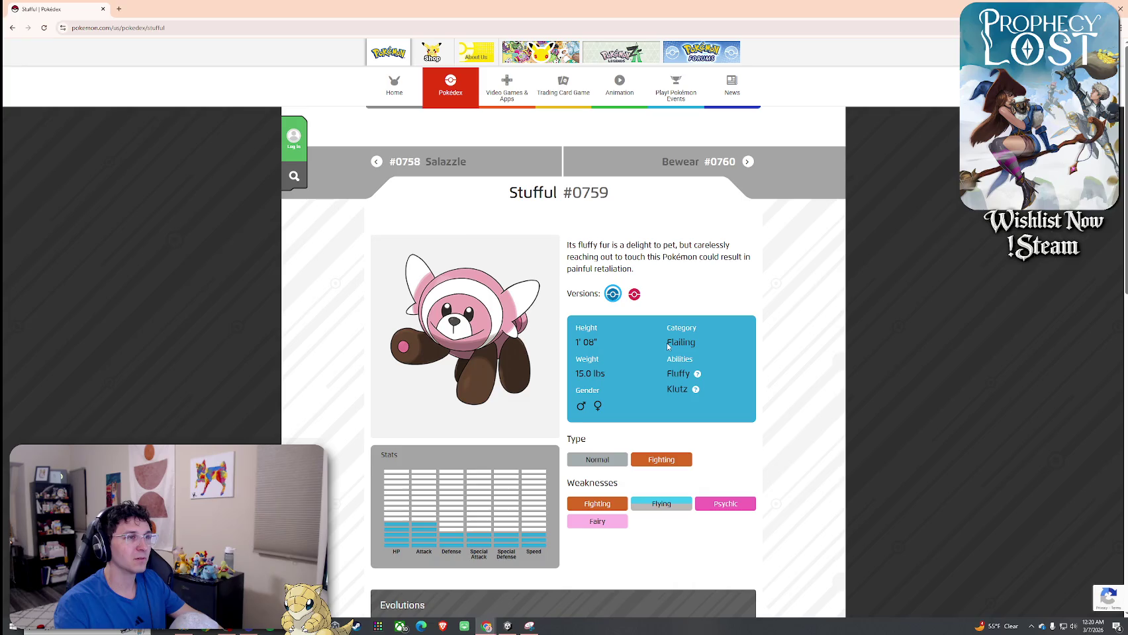
scroll(509, 302, "down", 4)
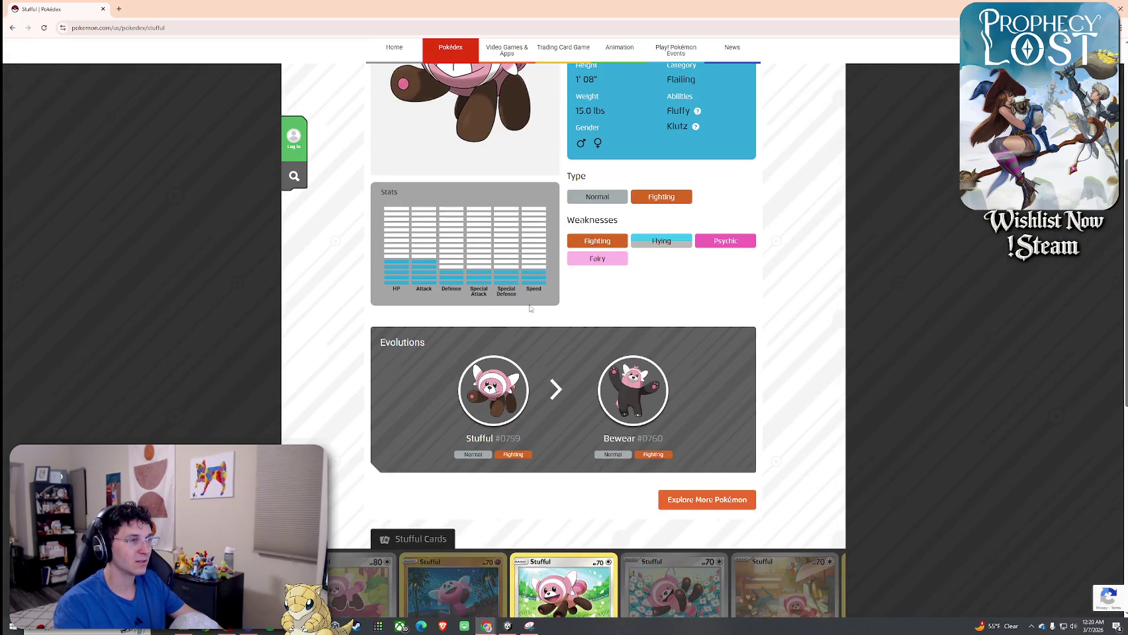
scroll(533, 291, "up", 3)
mouse_move(571, 203)
left_mouse_down()
mouse_move(733, 214)
mouse_move(619, 250)
left_mouse_up()
left_click(641, 302)
left_click_drag(667, 331, 685, 332)
Look over Stufful's evolution into Bewear and its cards, then return to the list
scroll(524, 437, "down", 4)
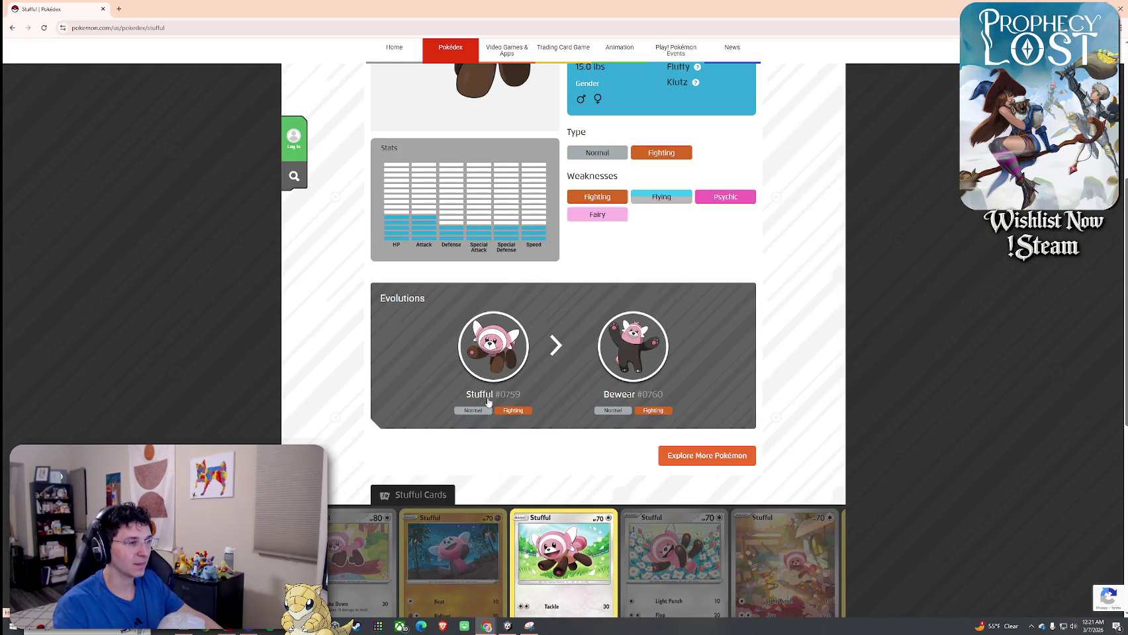
scroll(474, 400, "down", 3)
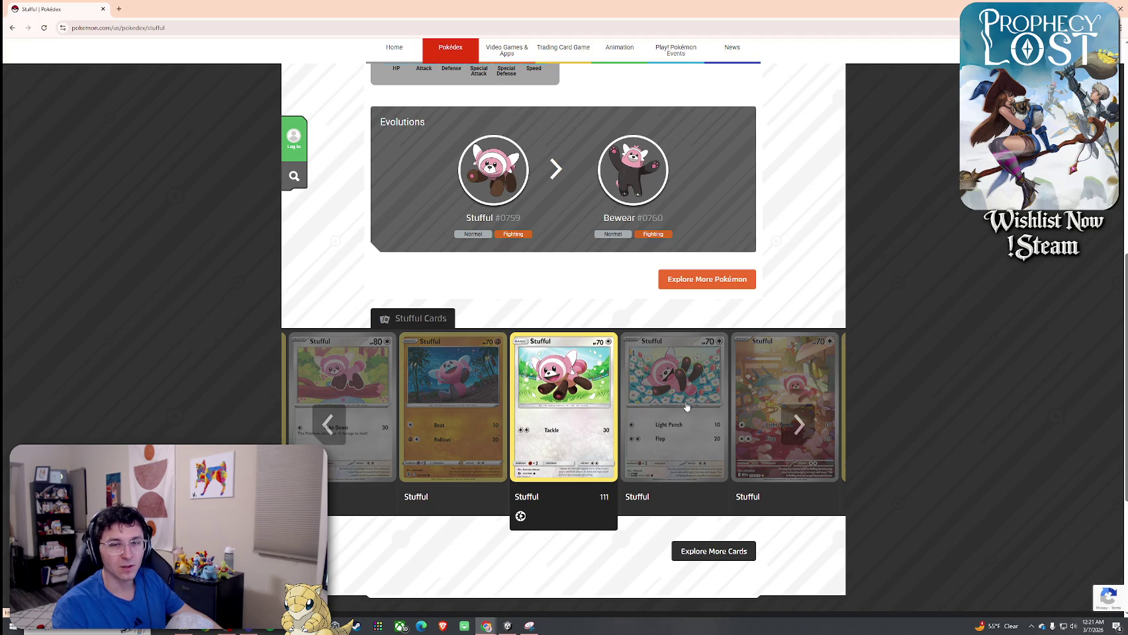
scroll(679, 397, "up", 7)
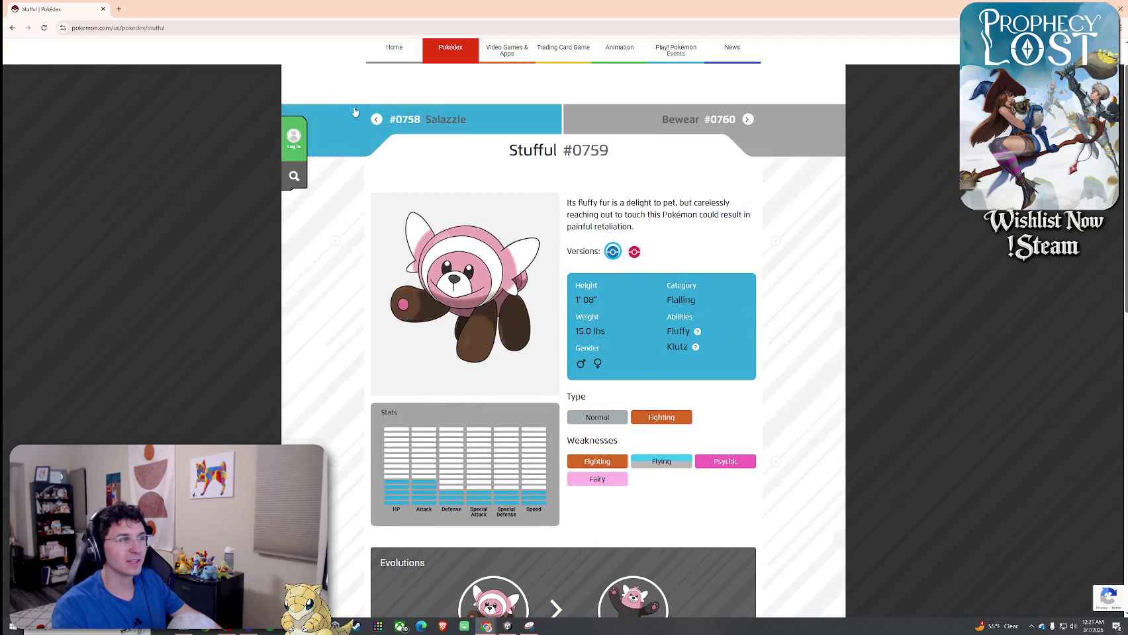
left_click(28, 28)
scroll(541, 278, "down", 10)
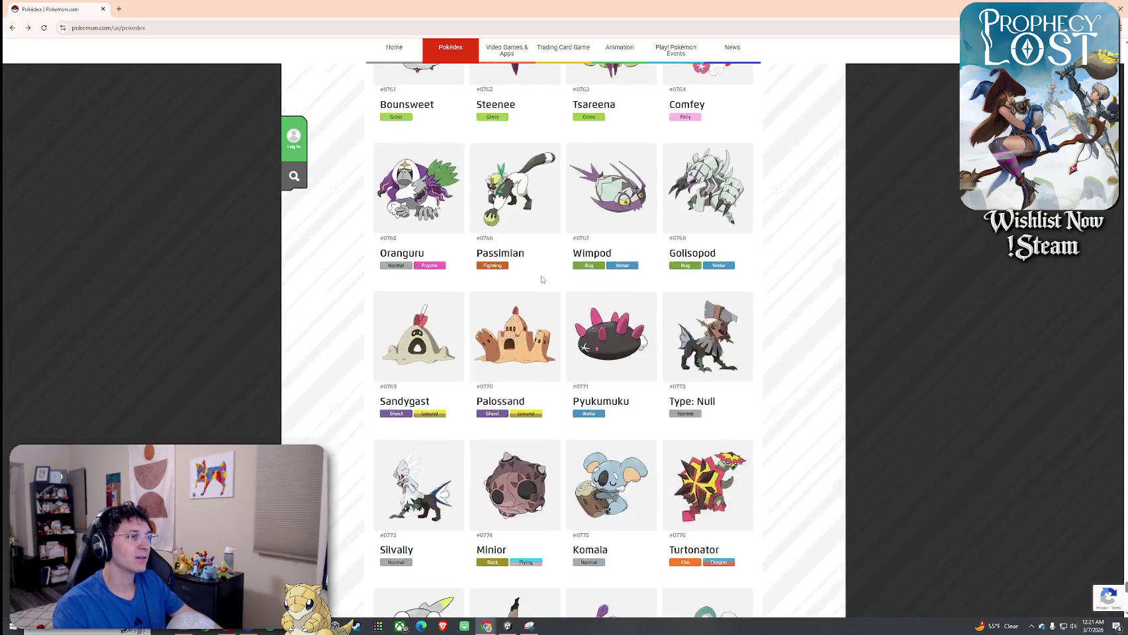
View Jangmo-o's entry twice, returning to the list each time
scroll(541, 278, "down", 2)
left_click(539, 277)
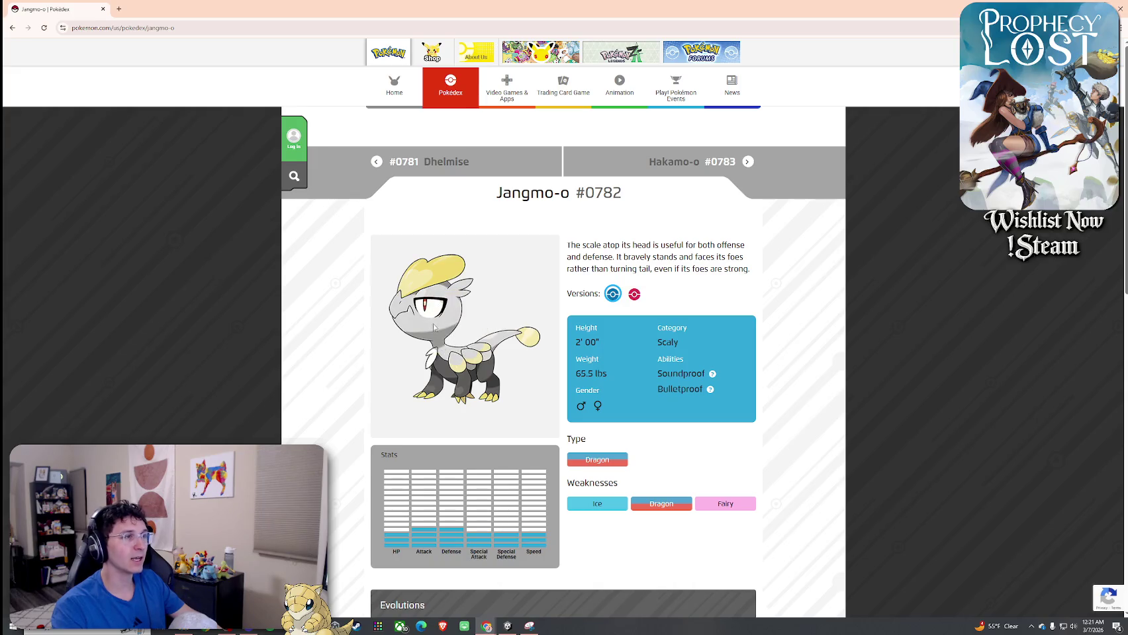
left_click(12, 29)
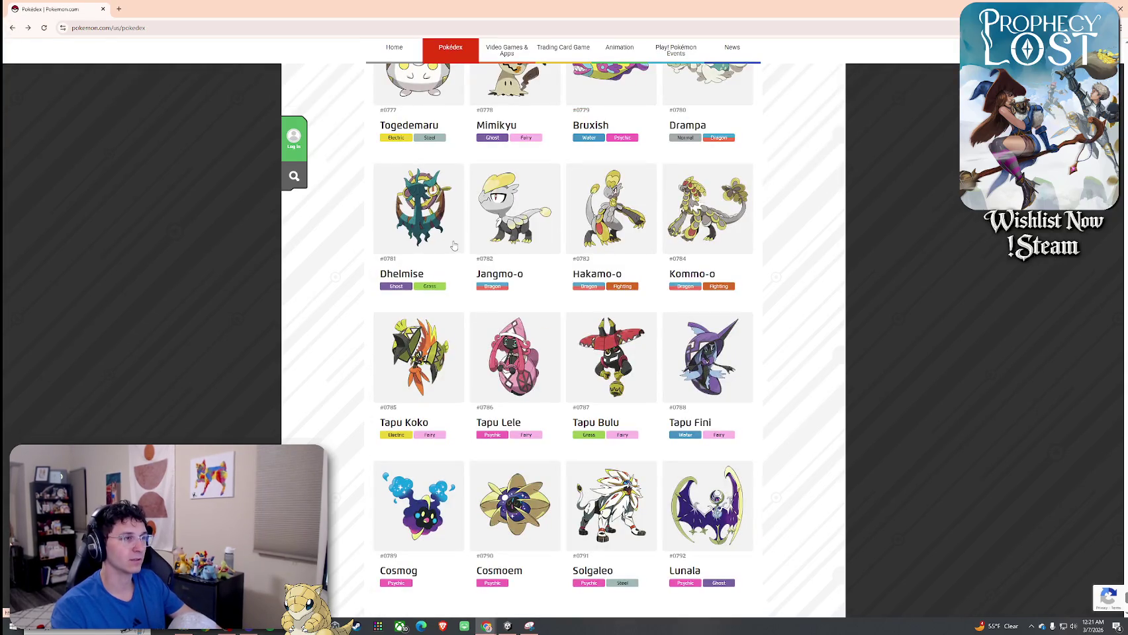
left_click(516, 296)
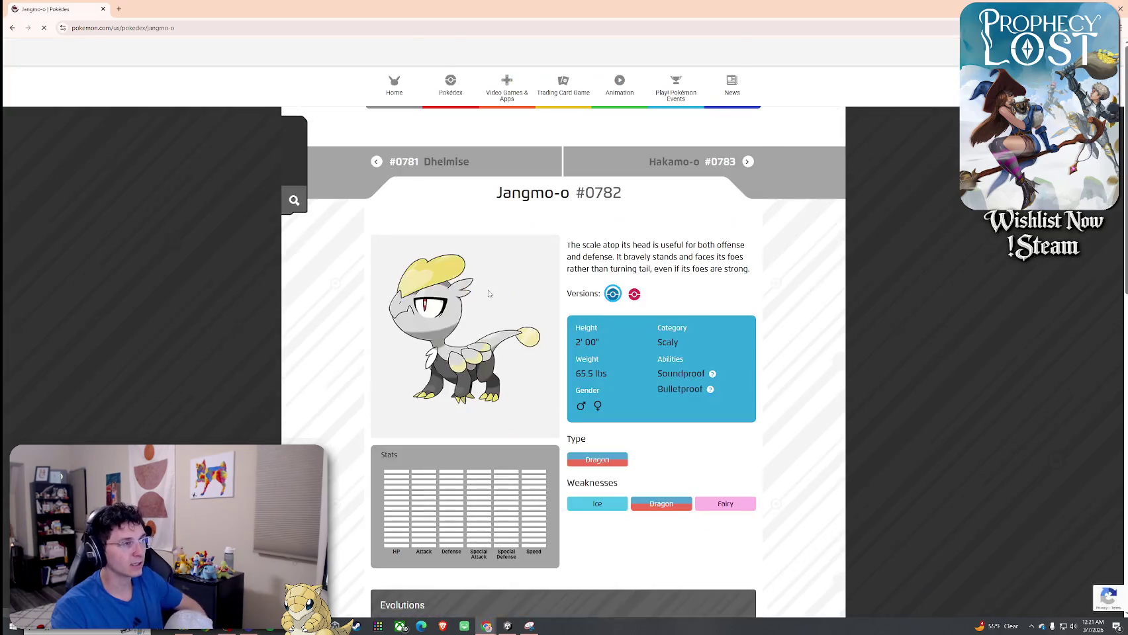
left_click(13, 28)
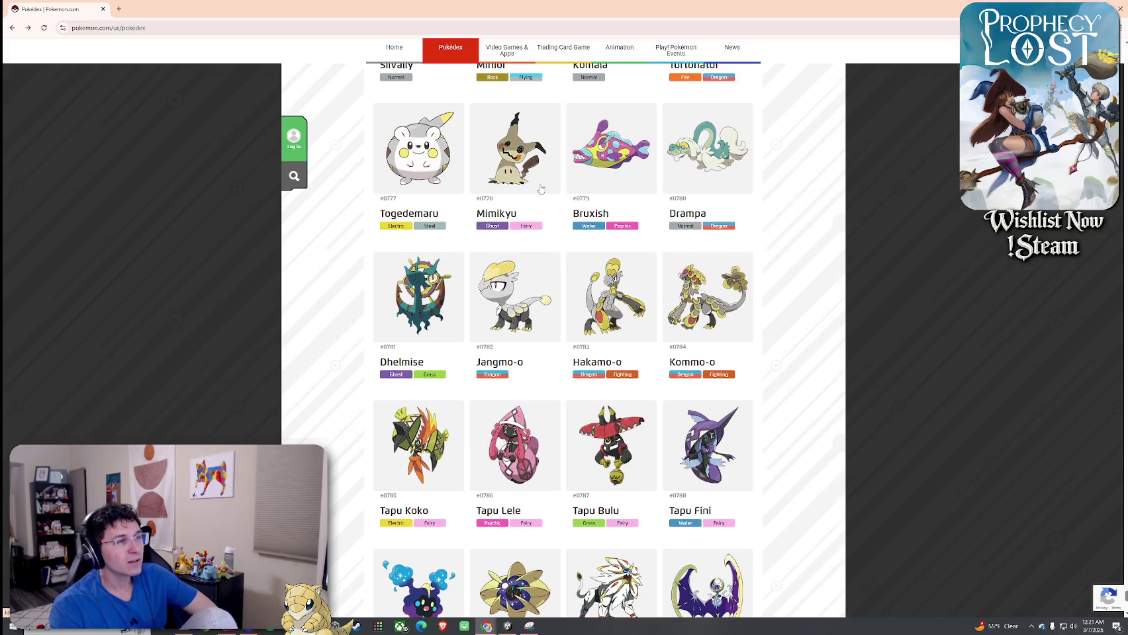
Scroll the list and load more Pokémon, through Necrozma to Naganadel #0804
scroll(581, 291, "down", 3)
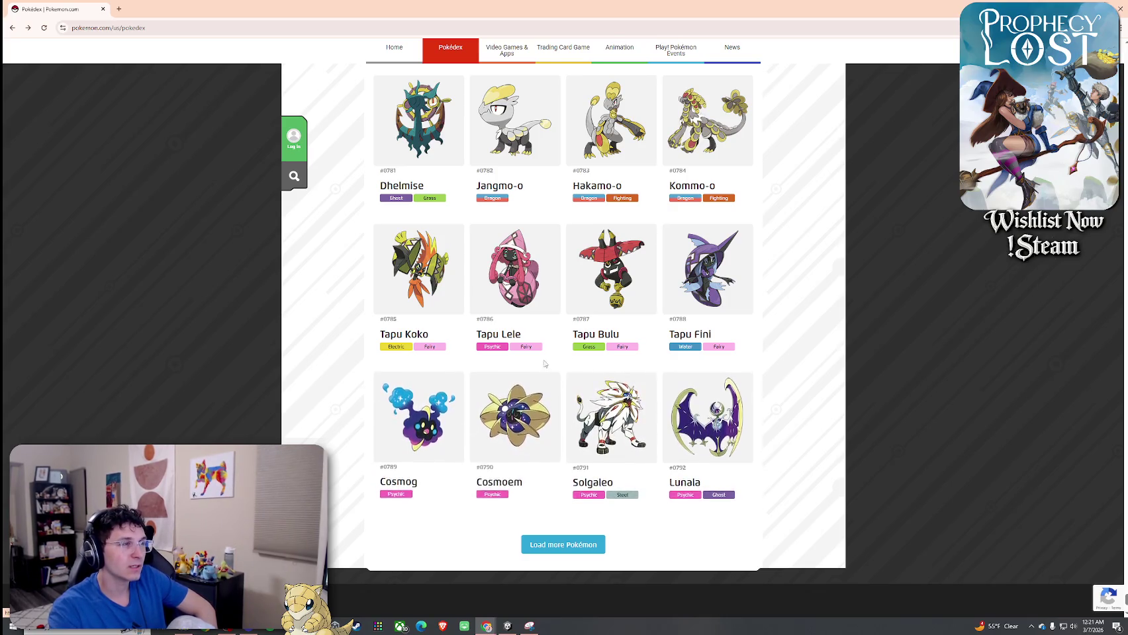
scroll(577, 279, "up", 10)
scroll(577, 278, "up", 18)
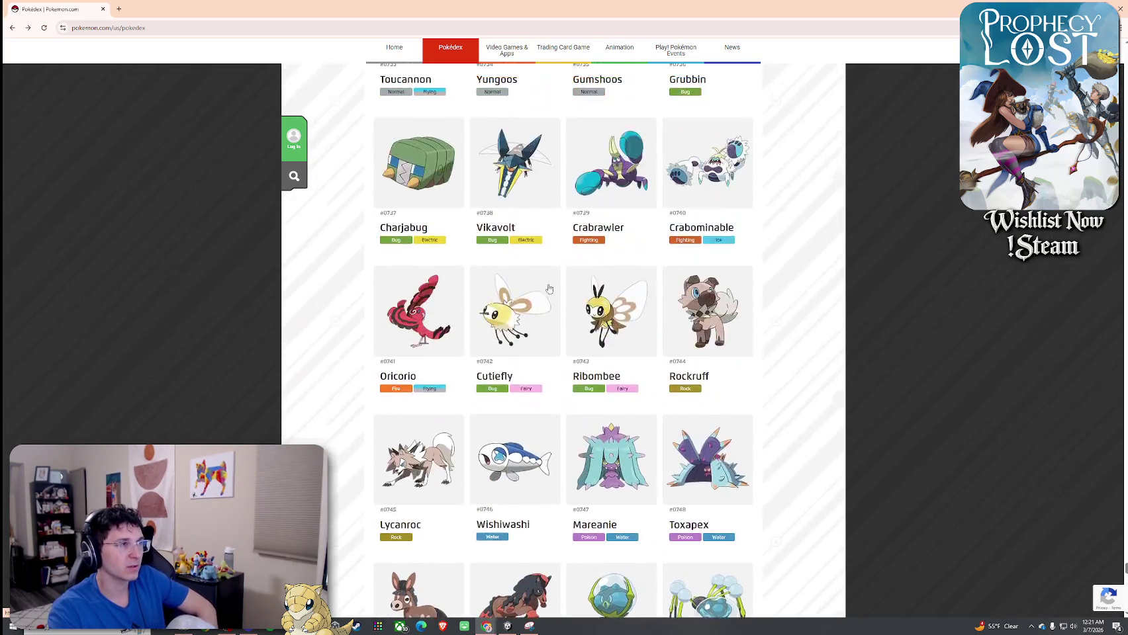
scroll(546, 266, "up", 10)
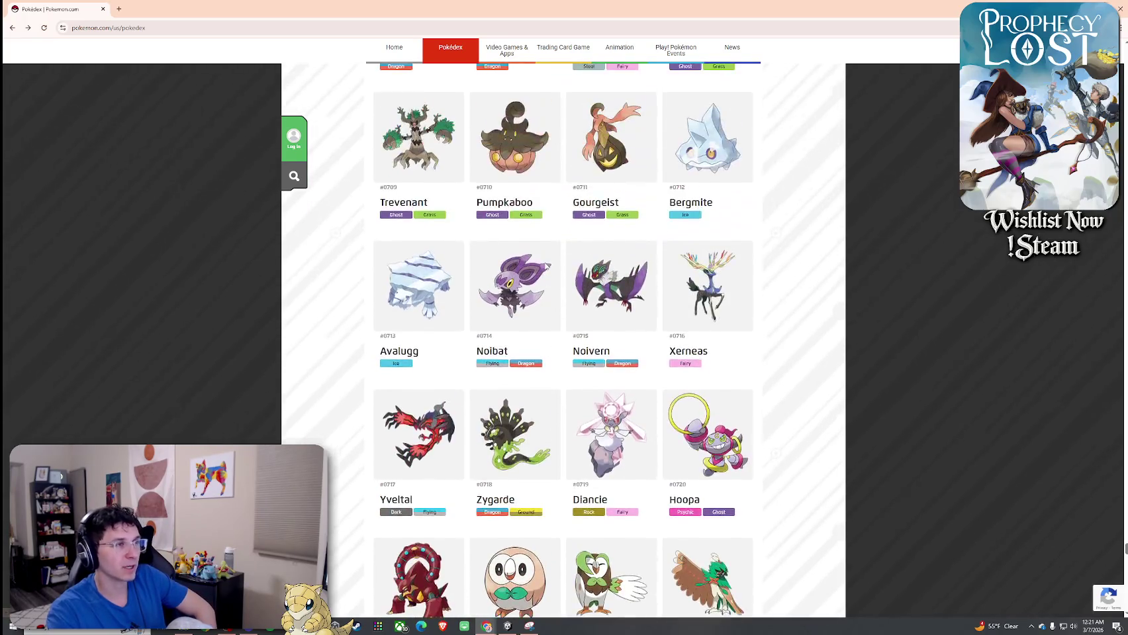
scroll(546, 260, "down", 14)
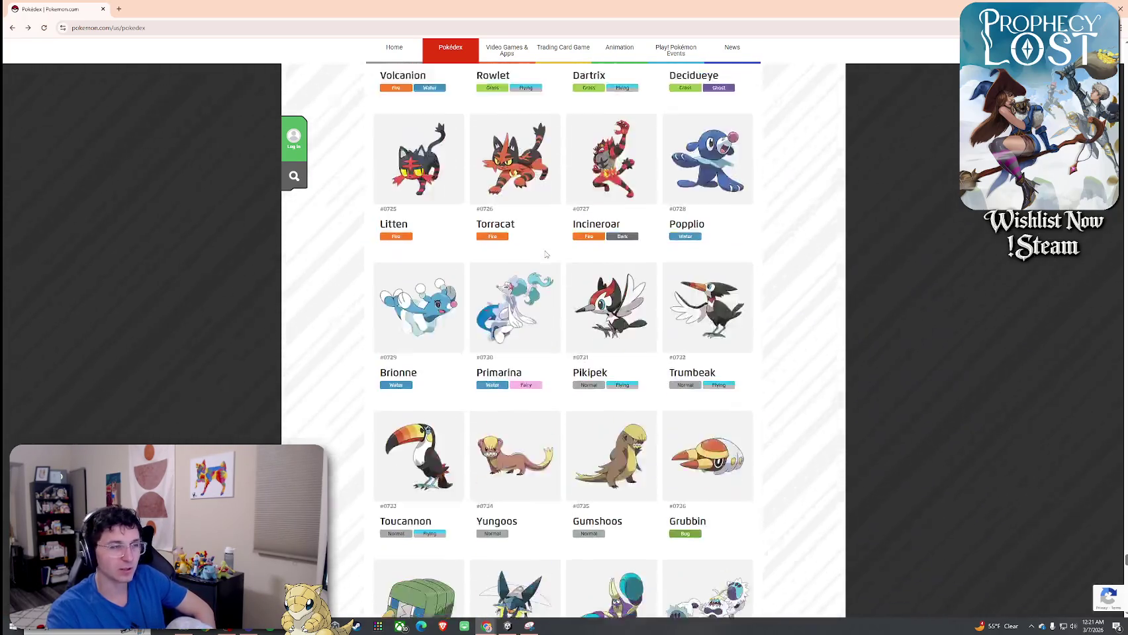
scroll(546, 255, "up", 3)
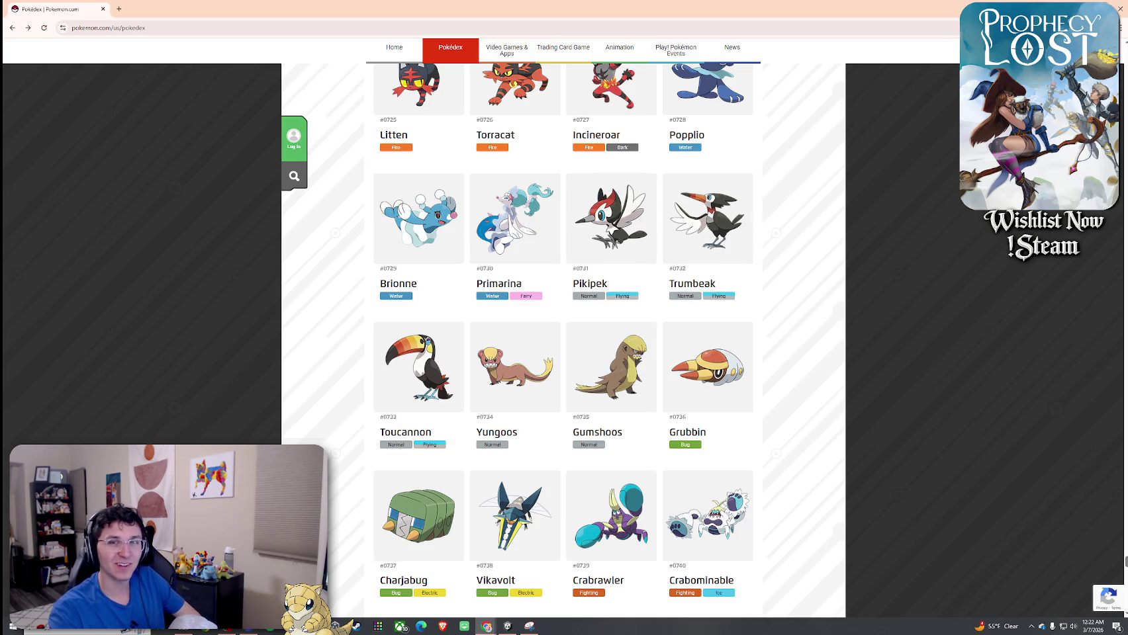
scroll(971, 214, "down", 15)
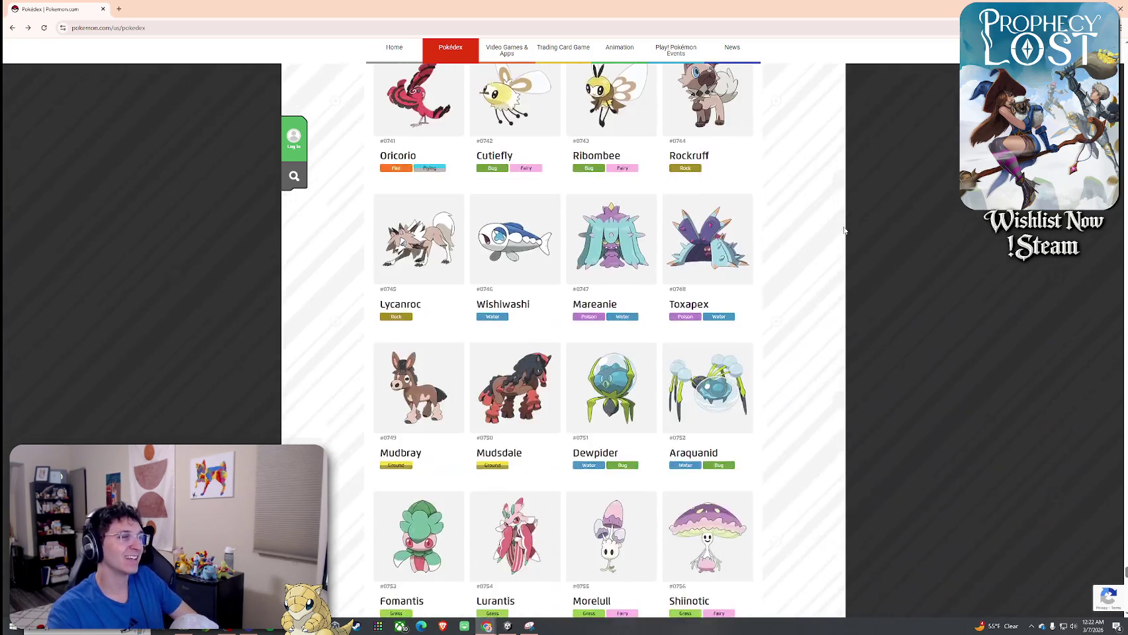
scroll(797, 258, "down", 15)
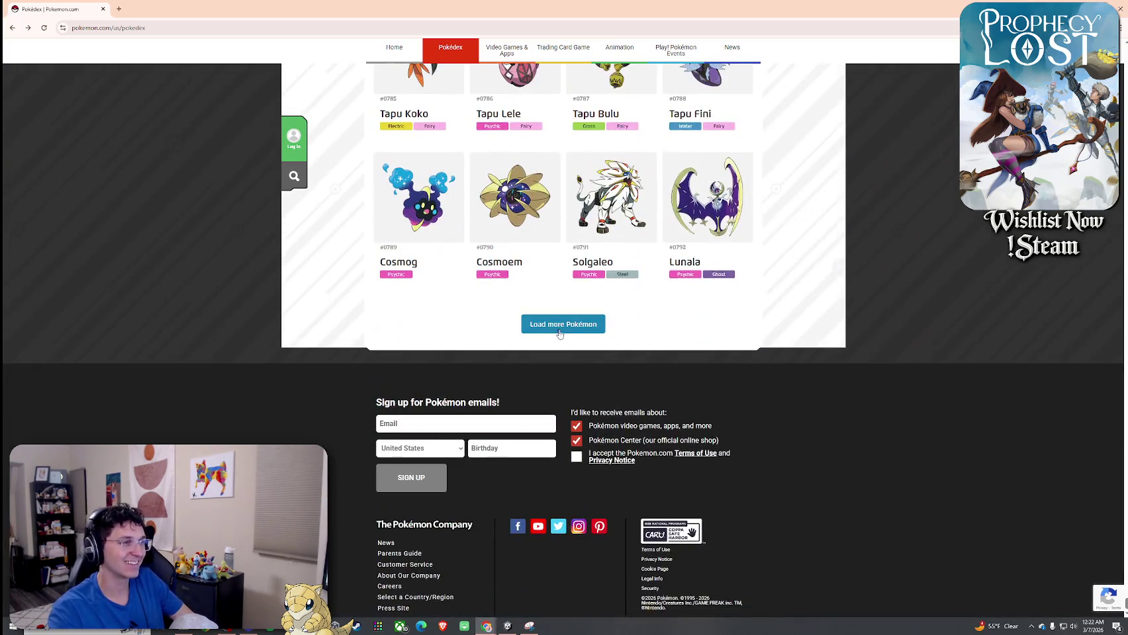
left_click(559, 333)
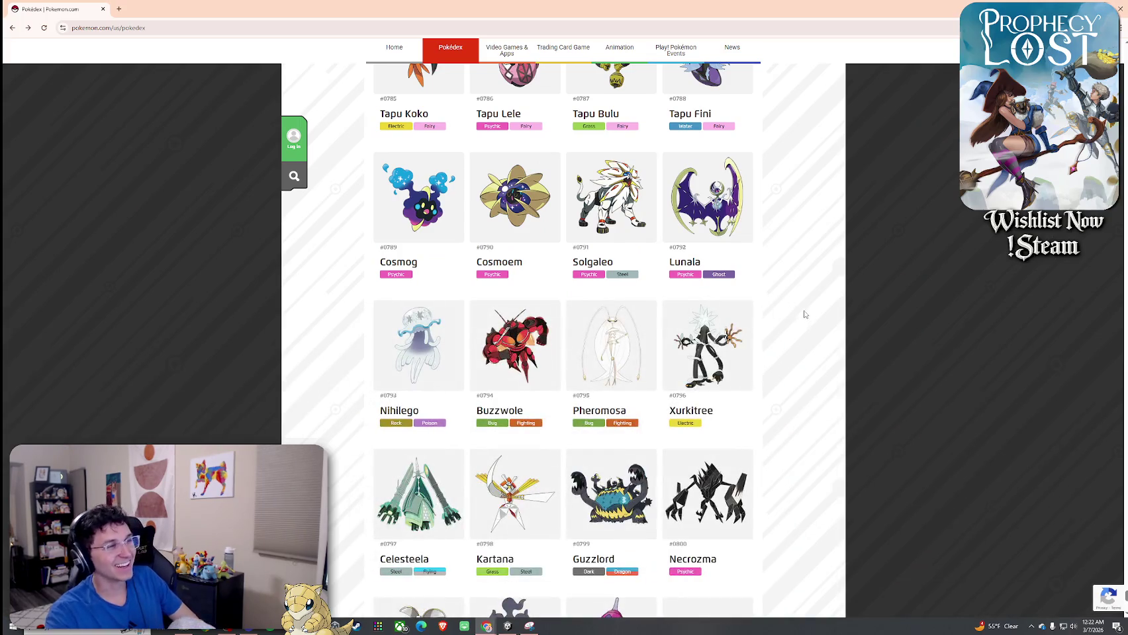
scroll(794, 357, "down", 4)
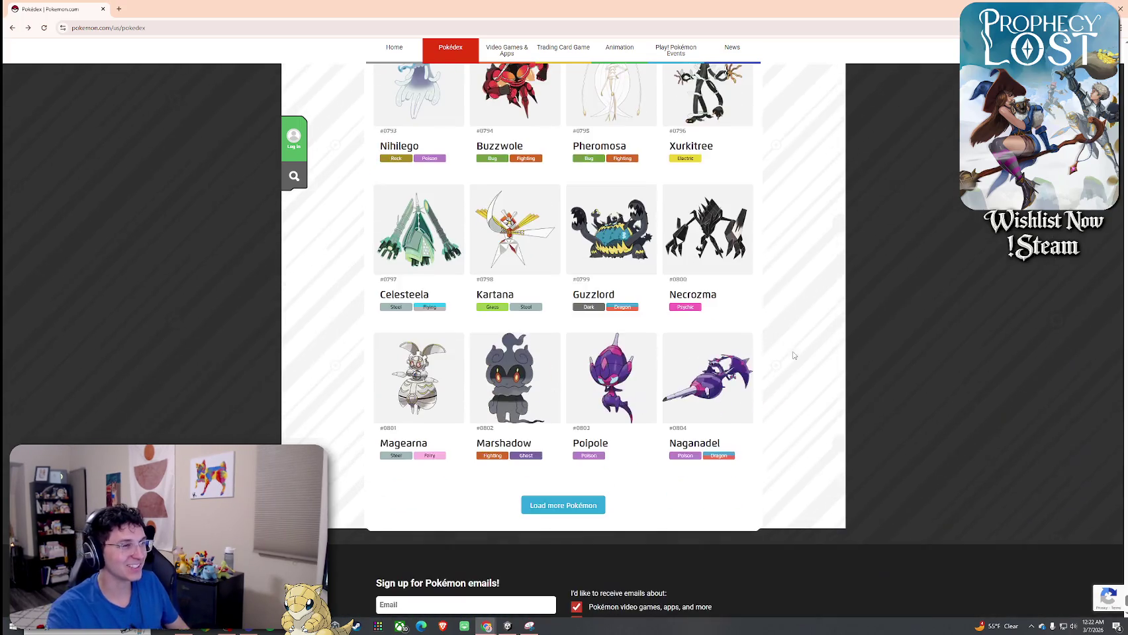
Load two more batches of Pokémon and view Inteleon's entry
left_click(595, 506)
scroll(800, 371, "down", 3)
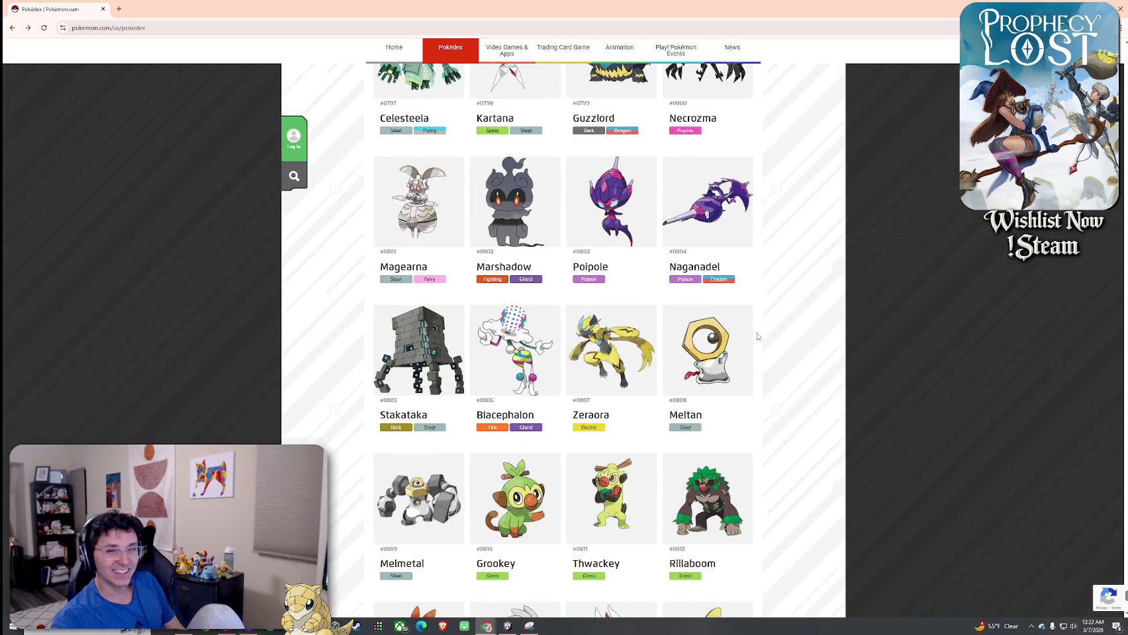
scroll(788, 354, "down", 3)
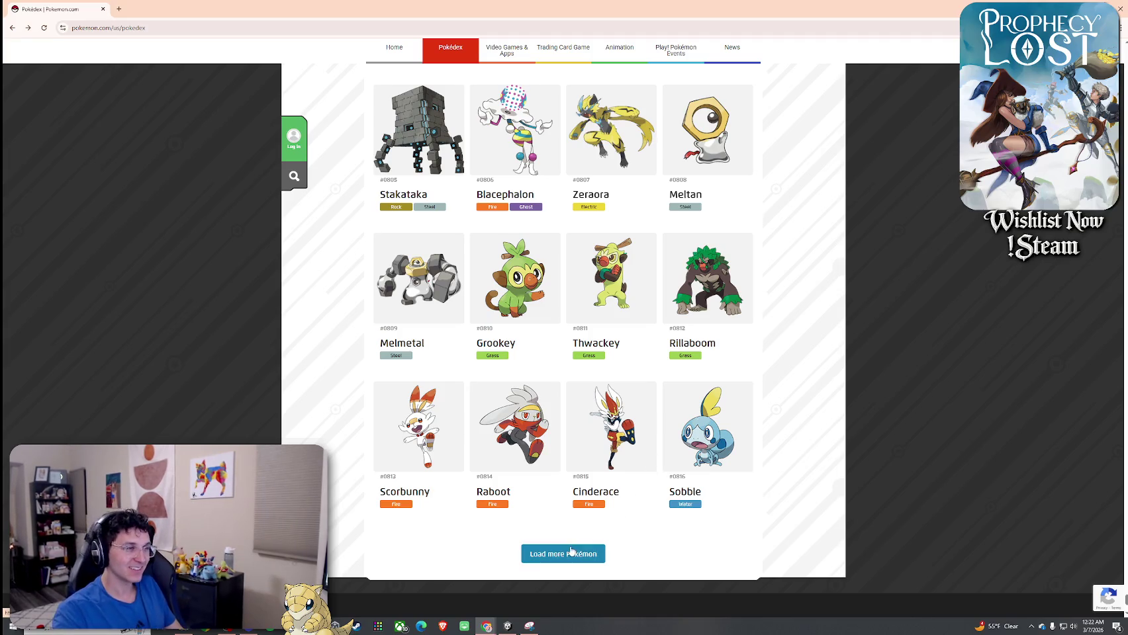
left_click(596, 555)
scroll(599, 420, "down", 3)
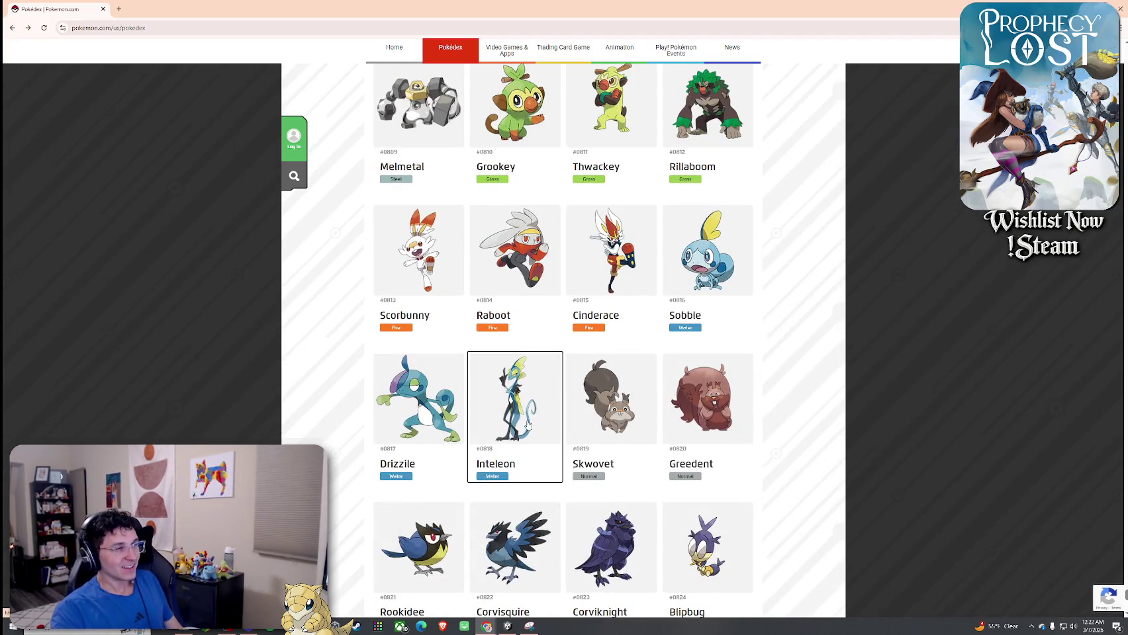
left_click(528, 424)
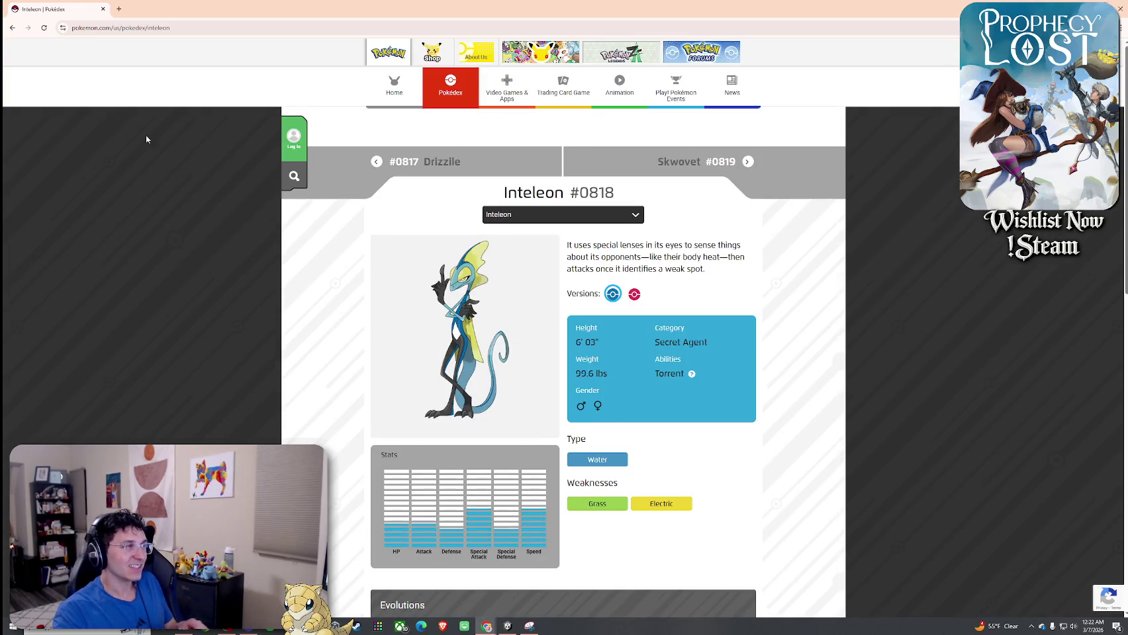
left_click(13, 28)
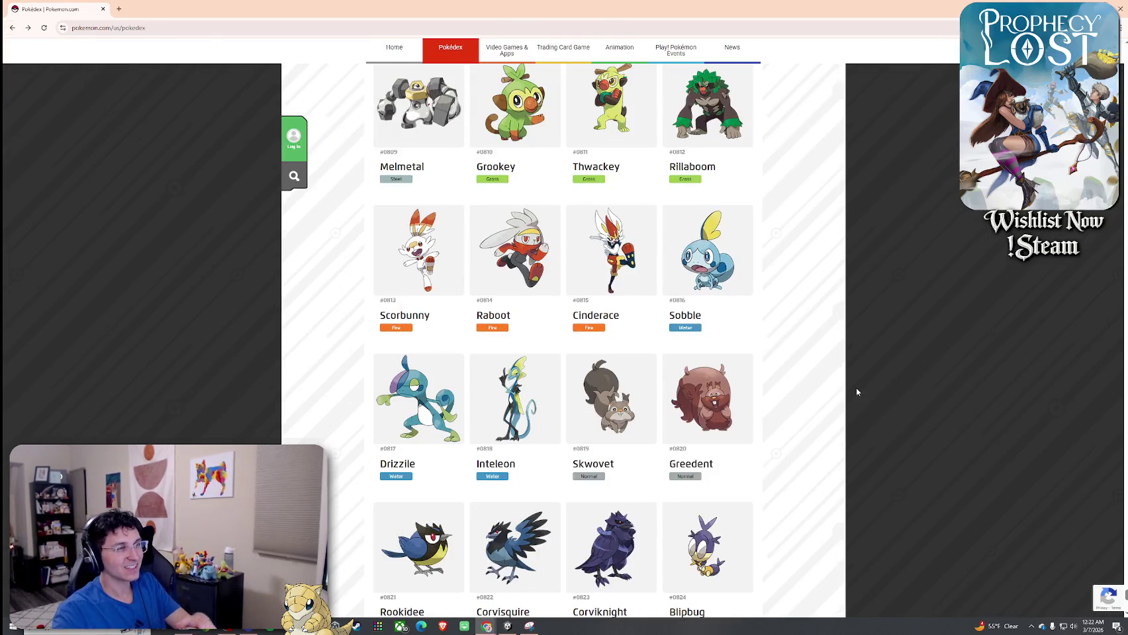
Load Pokémon from Gossifleur onward, view Wooloo's entry, then open Skwovet #0819
scroll(802, 330, "down", 3)
scroll(771, 305, "down", 3)
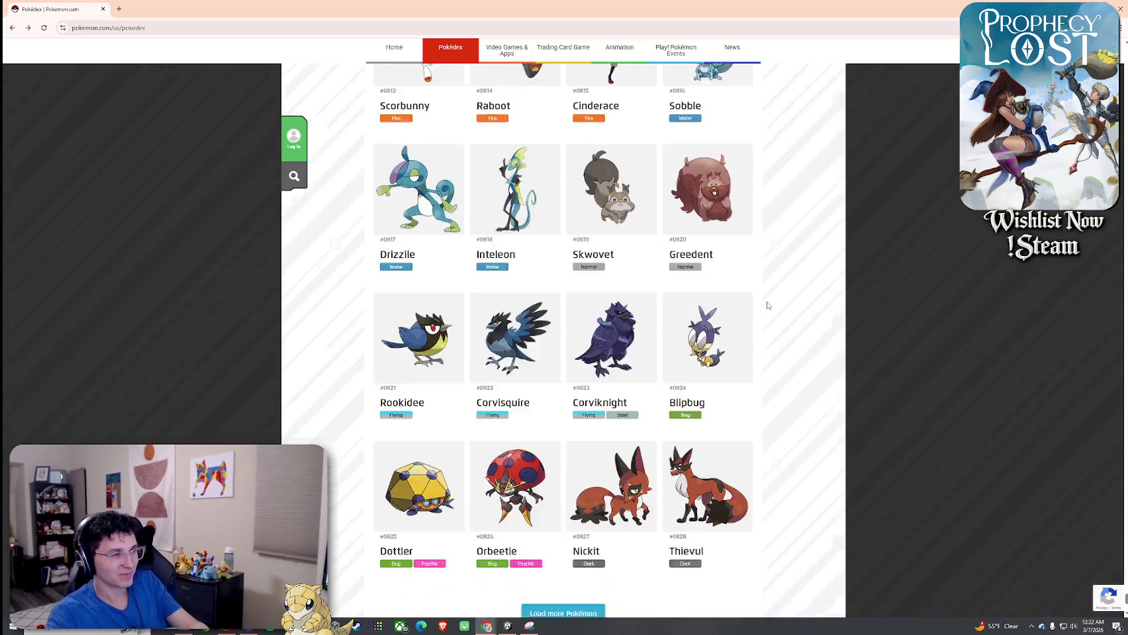
left_click(563, 470)
scroll(802, 360, "down", 3)
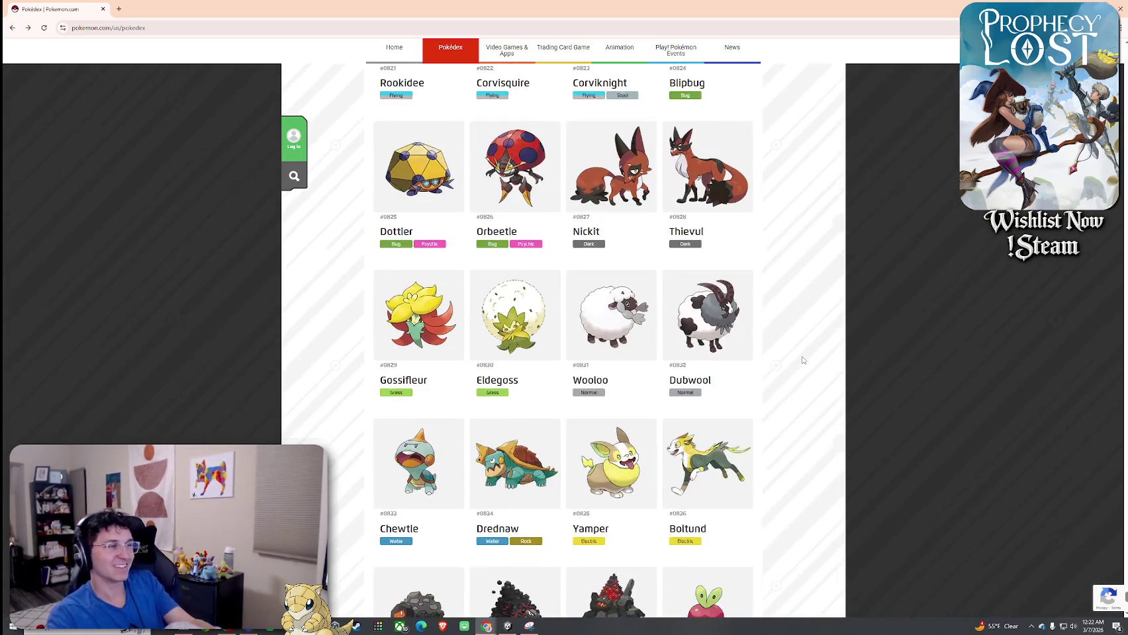
left_click(611, 317)
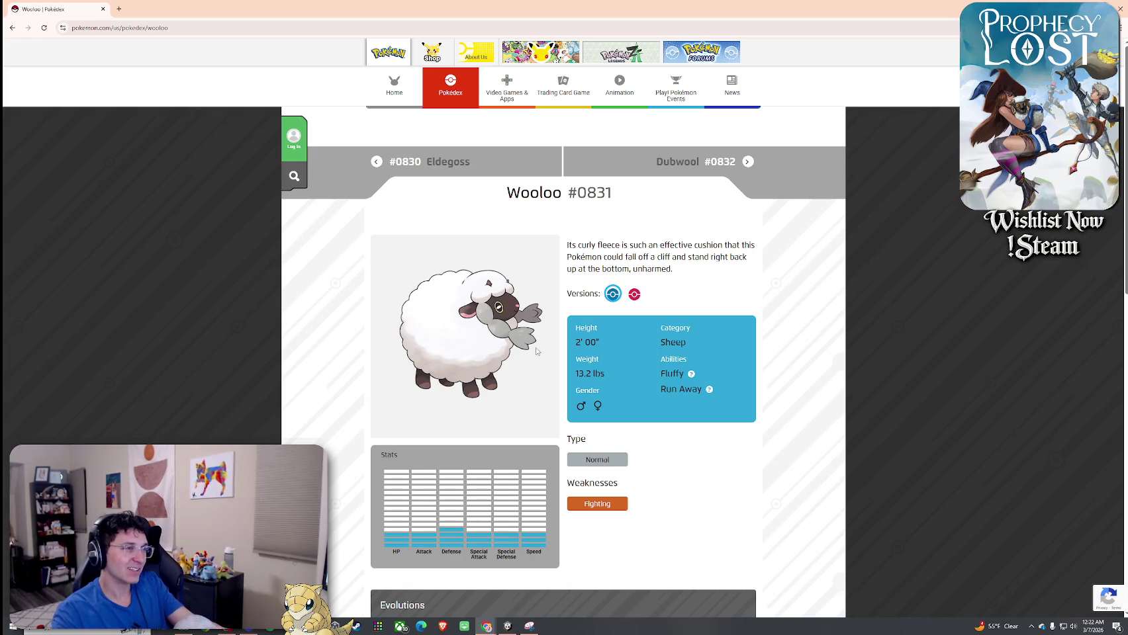
left_click(12, 28)
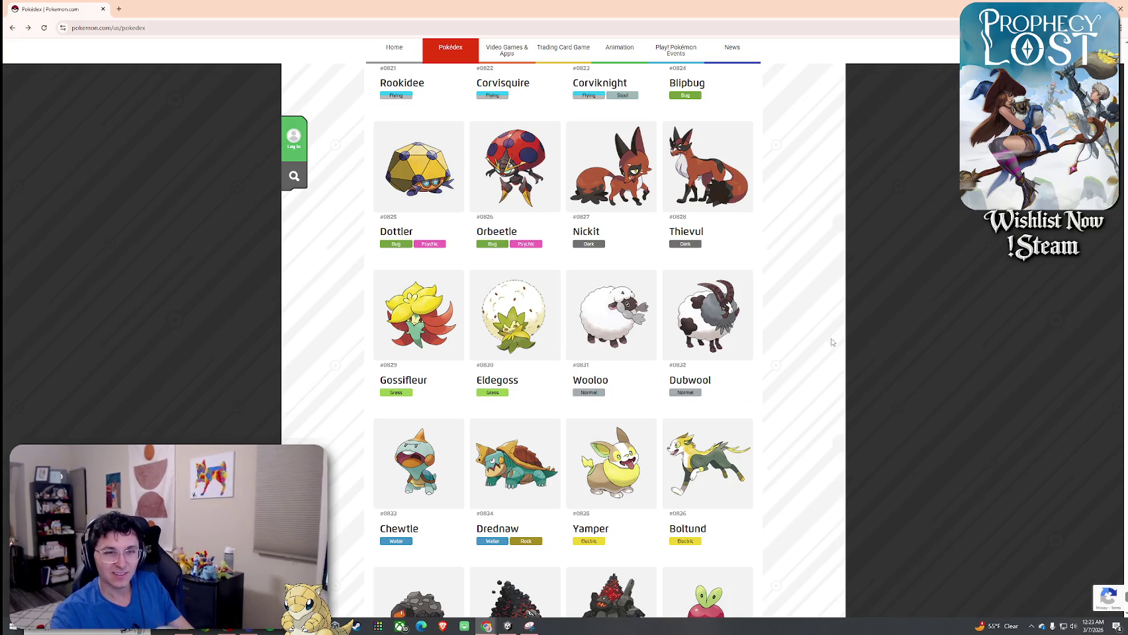
scroll(820, 351, "up", 3)
scroll(821, 350, "up", 3)
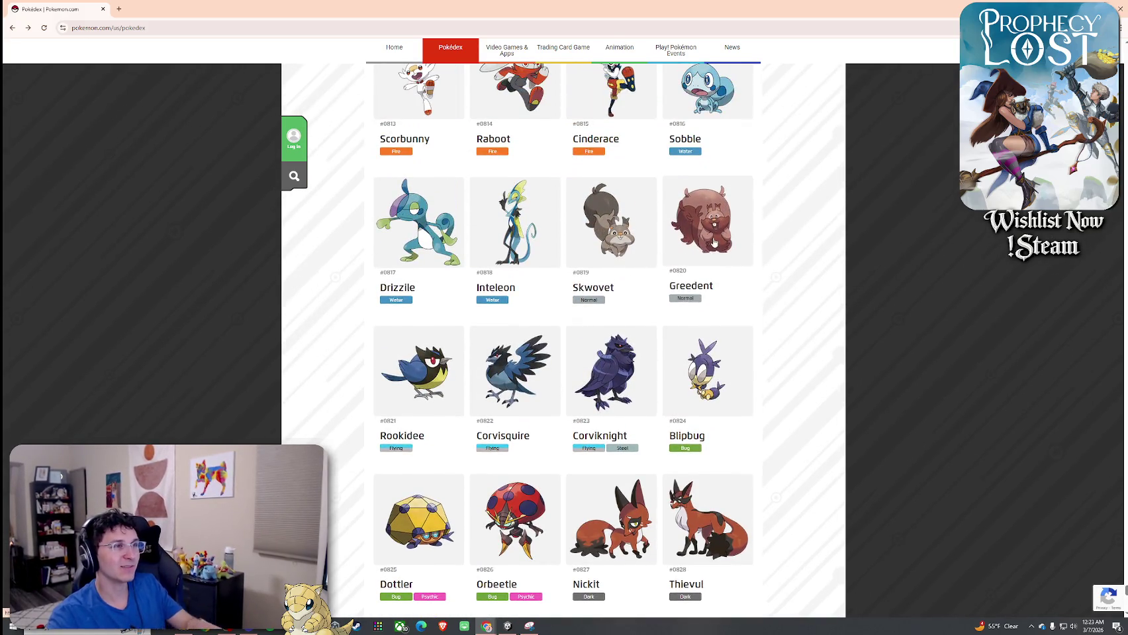
left_click(634, 233)
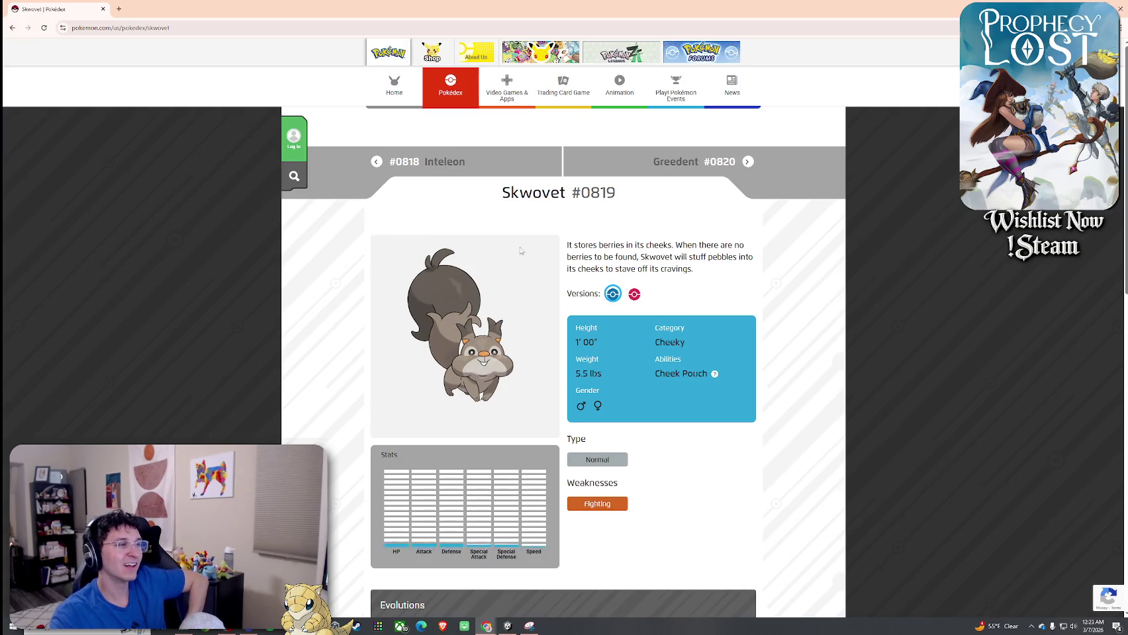
Leave Skwovet, view Greedent #0820 twice, then scroll the list toward Applin #0840
left_click(12, 28)
left_click(705, 239)
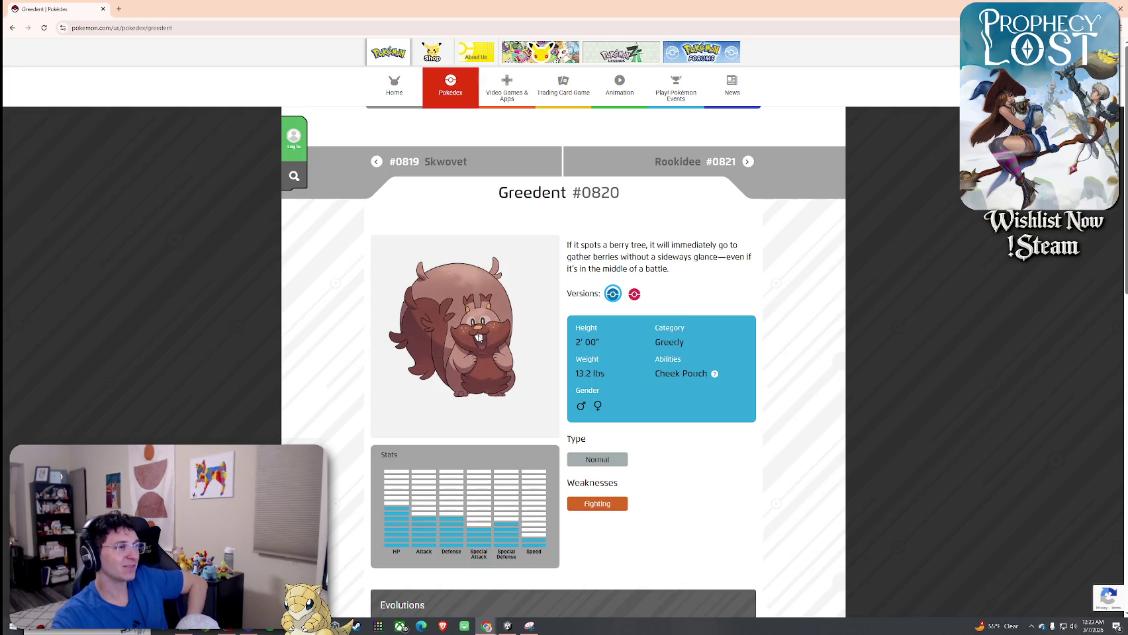
left_click(16, 29)
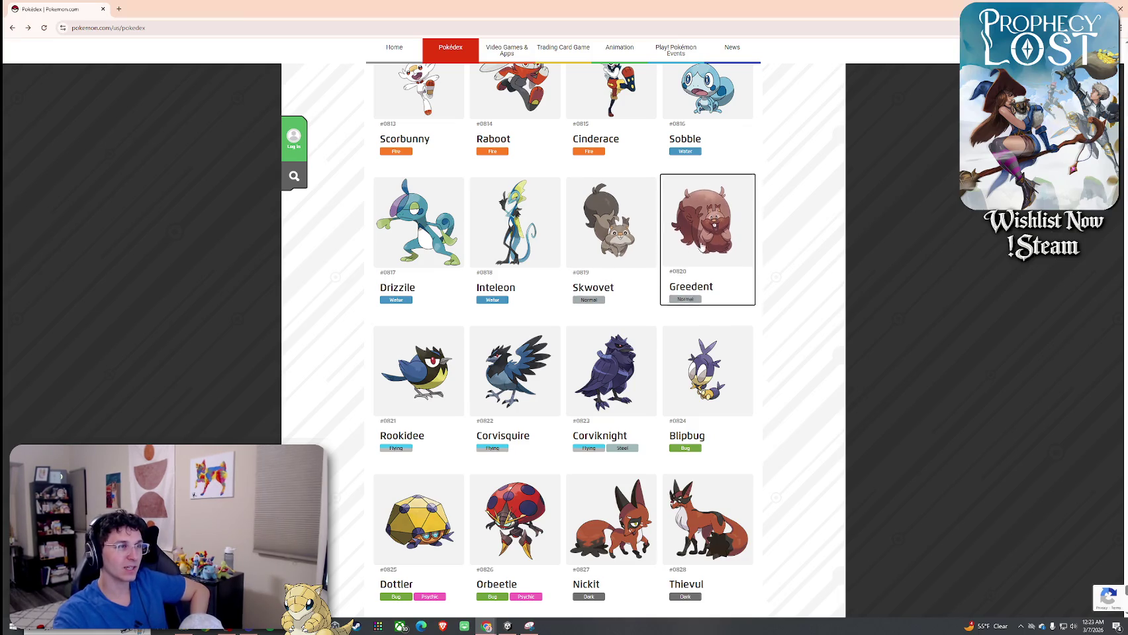
left_click(705, 225)
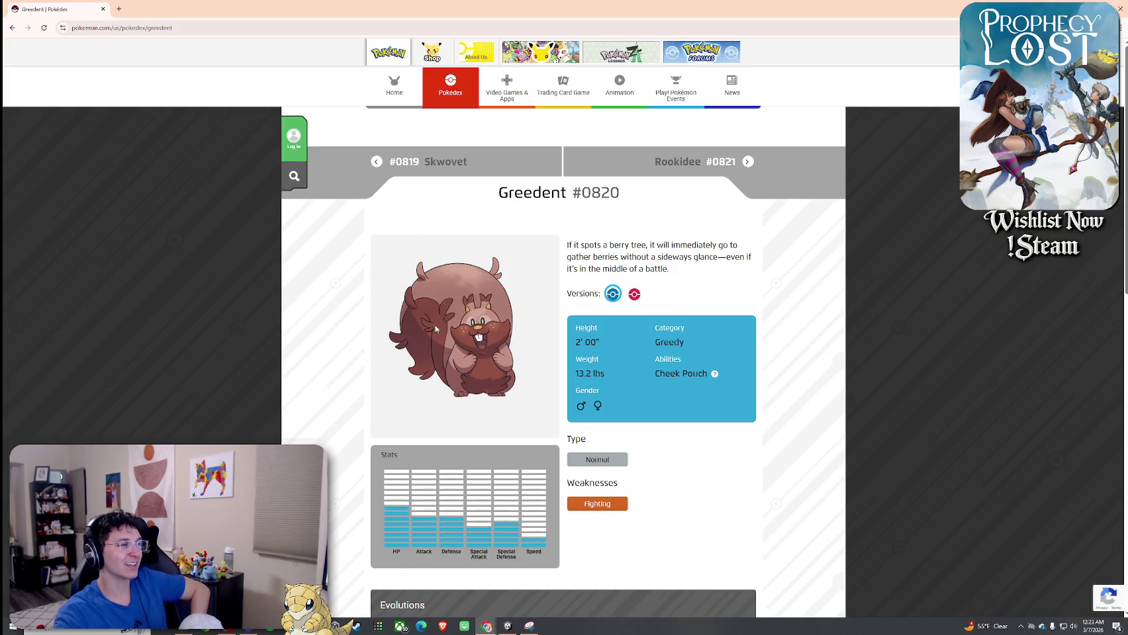
key("alt+Left")
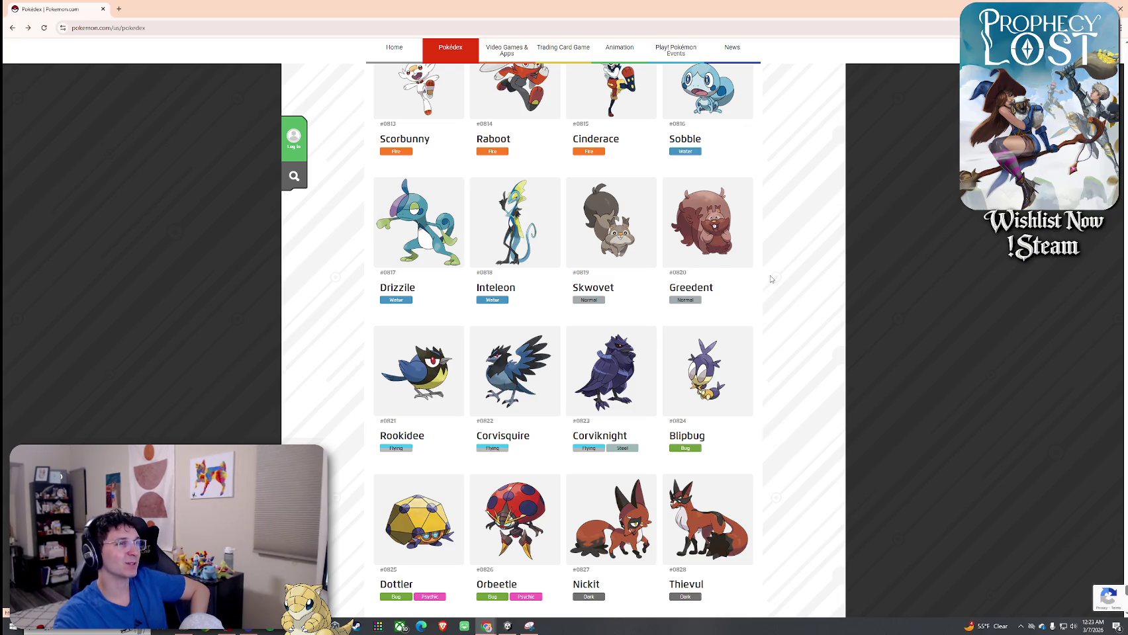
scroll(781, 241, "down", 5)
scroll(787, 243, "down", 3)
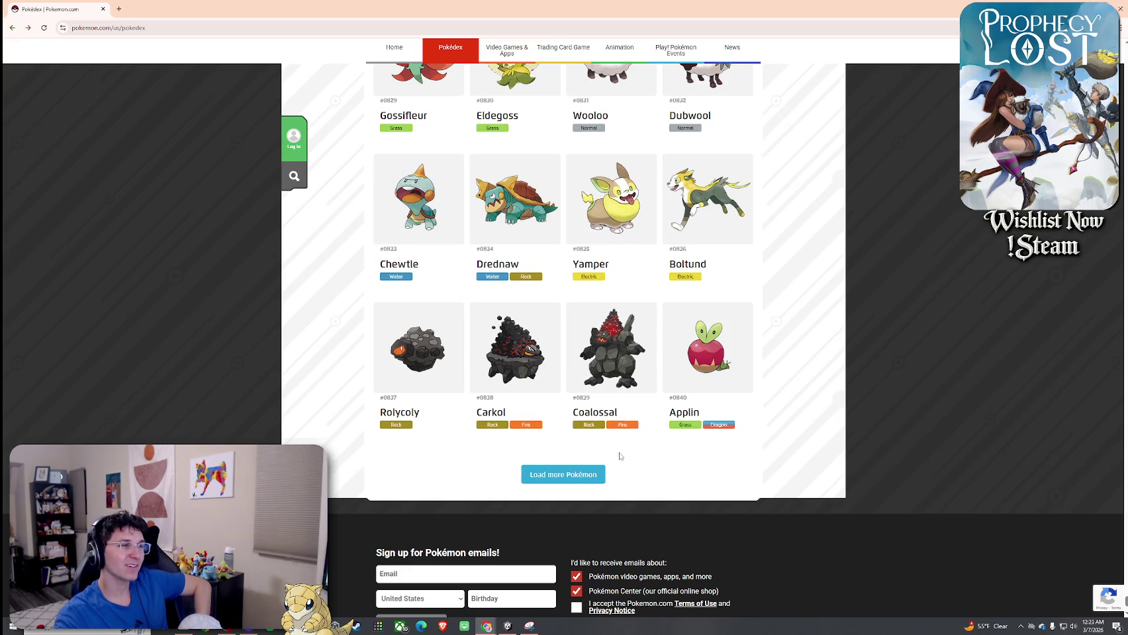
Load more Pokémon, then look over Appletun's Pokédex entry and return to the grid
left_click(591, 474)
scroll(786, 371, "down", 3)
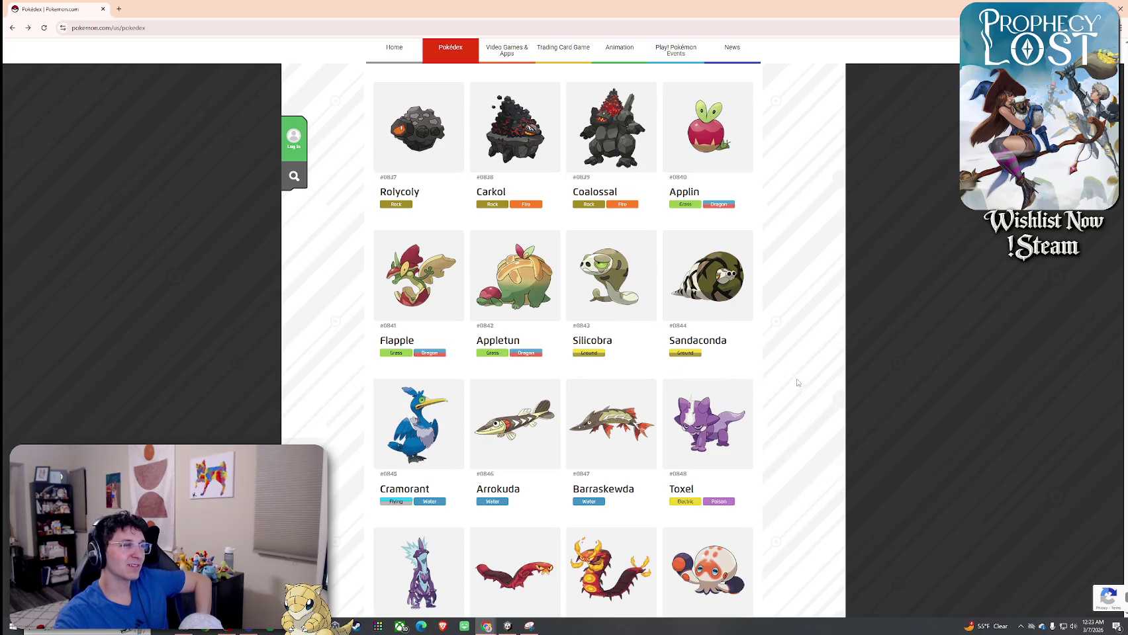
left_click(506, 306)
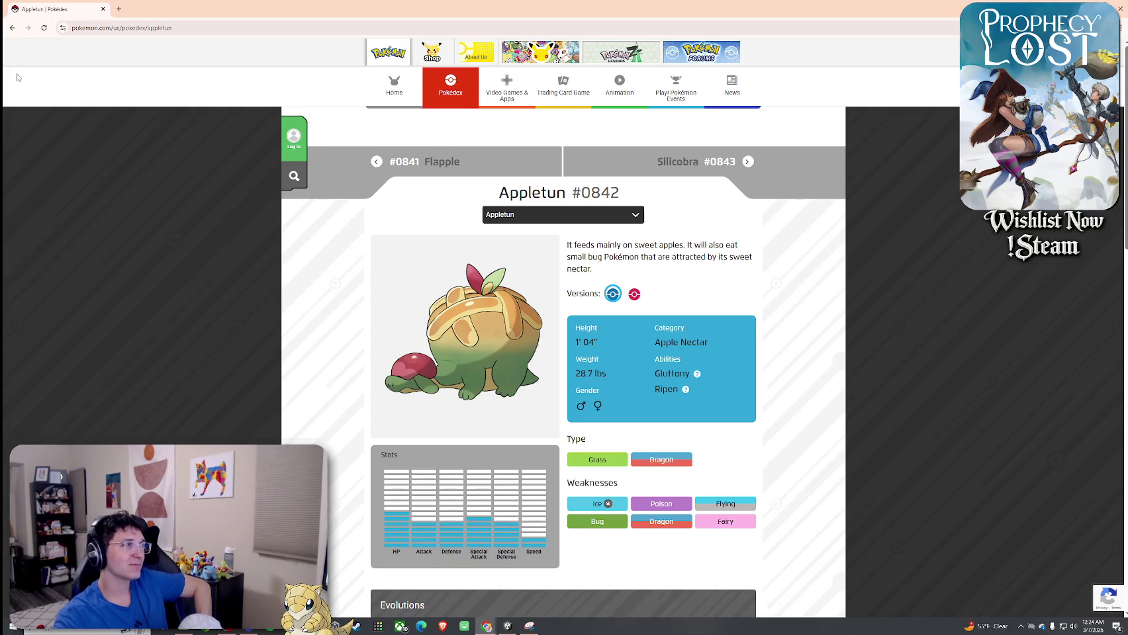
left_click(13, 29)
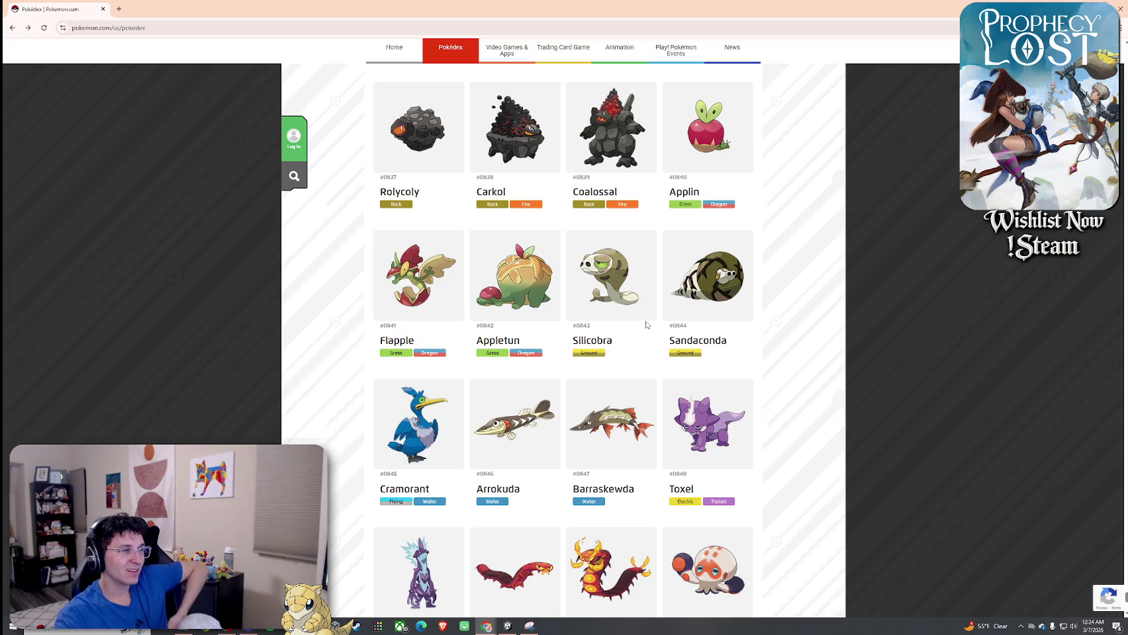
Load the next batch so the grid runs from #0853 Grapploct to #0864 Cursola
scroll(645, 324, "down", 3)
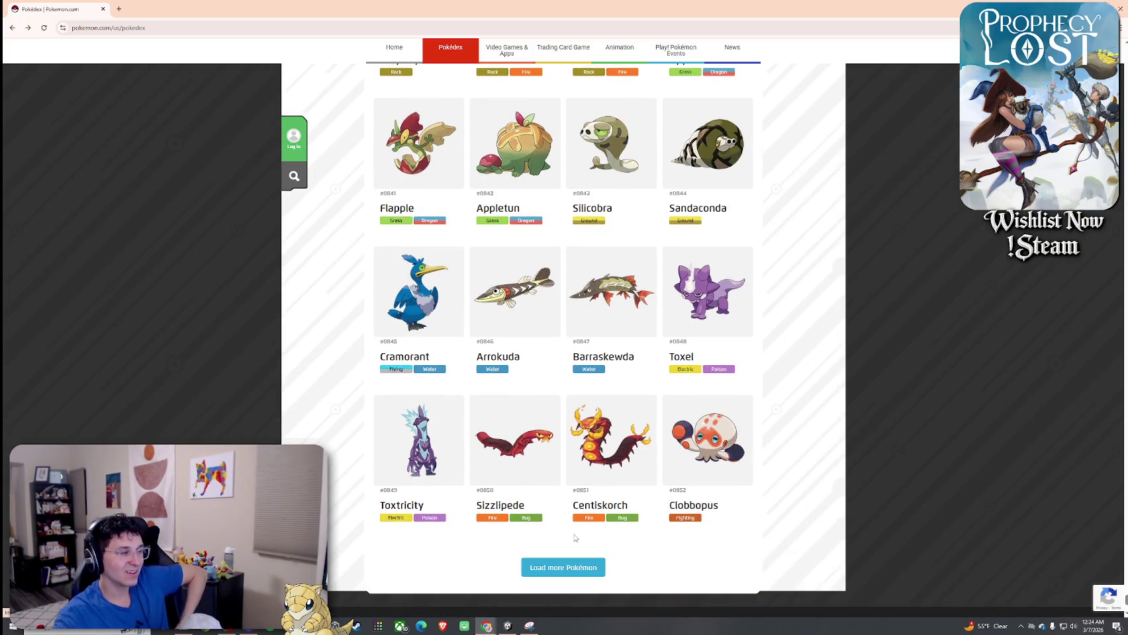
left_click(568, 568)
scroll(556, 397, "down", 5)
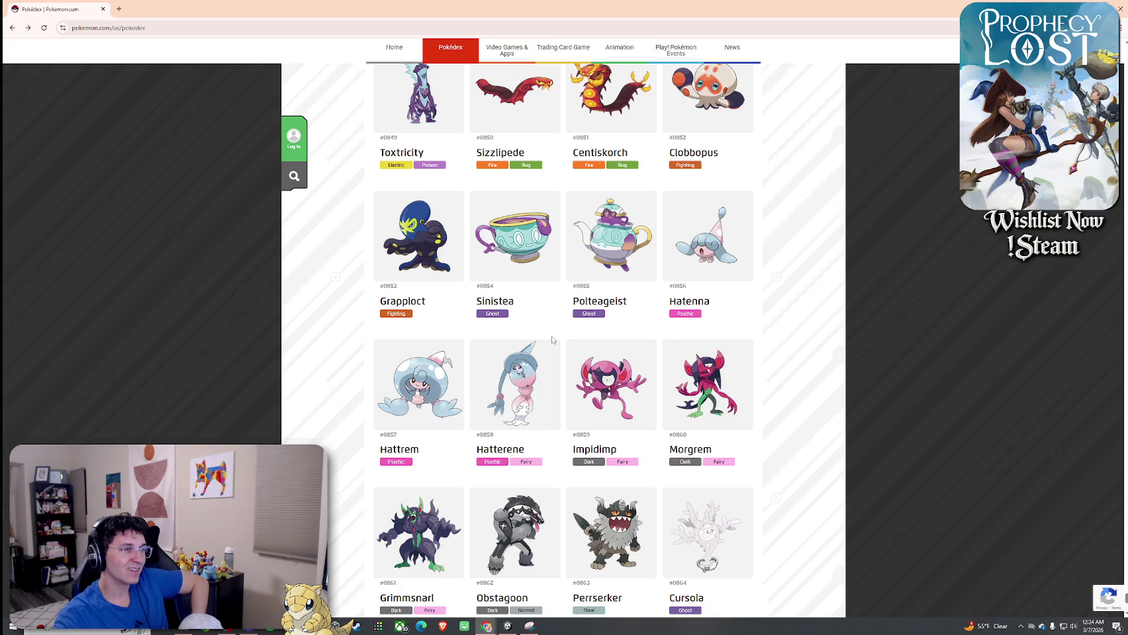
Load the next batch of Pokémon and view Sirfetch'd's entry before going back
scroll(553, 339, "down", 4)
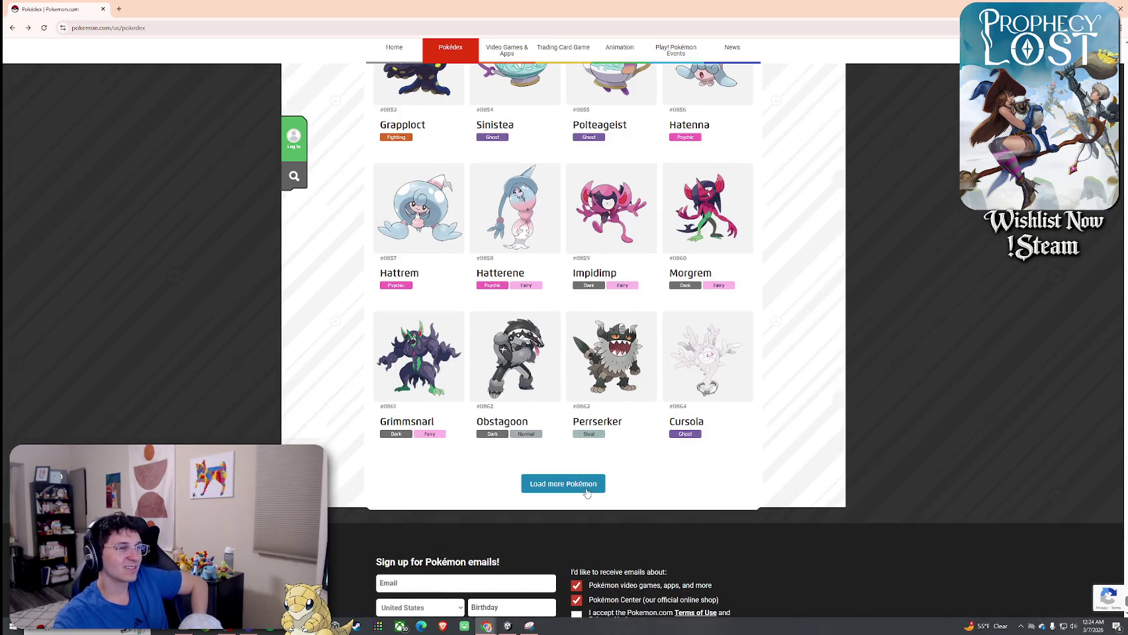
left_click(564, 484)
scroll(589, 397, "down", 4)
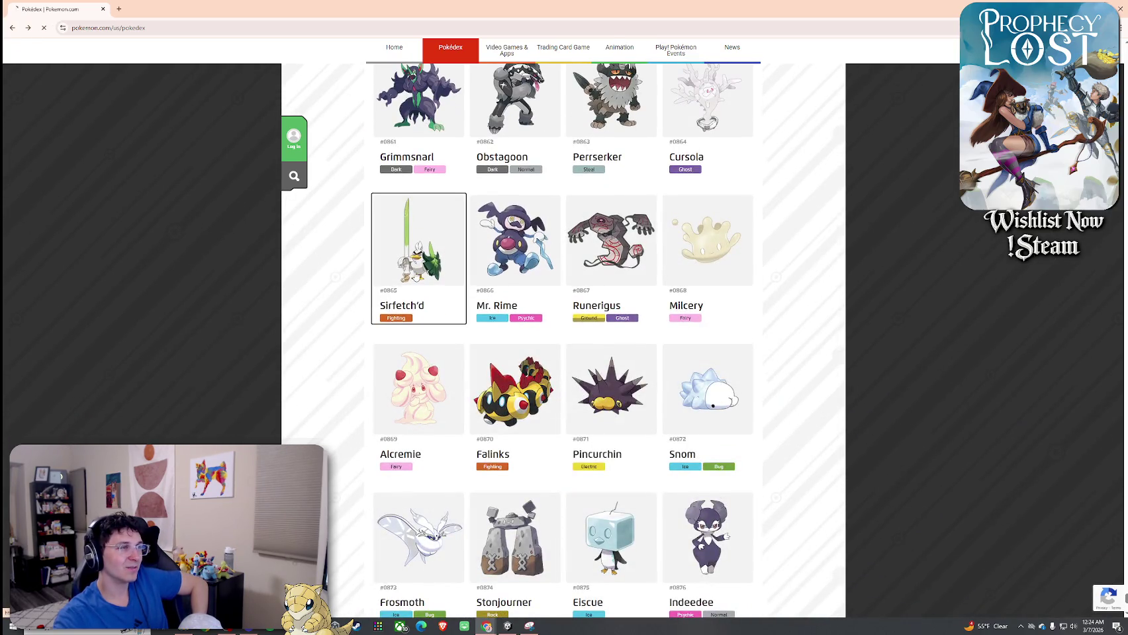
left_click(418, 248)
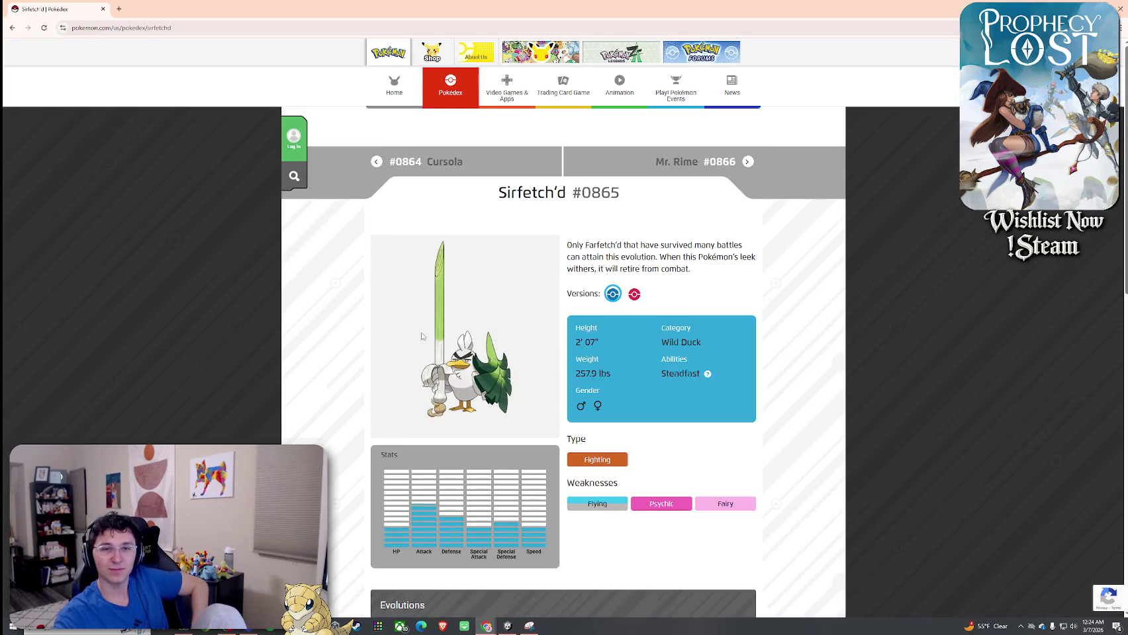
left_click(12, 27)
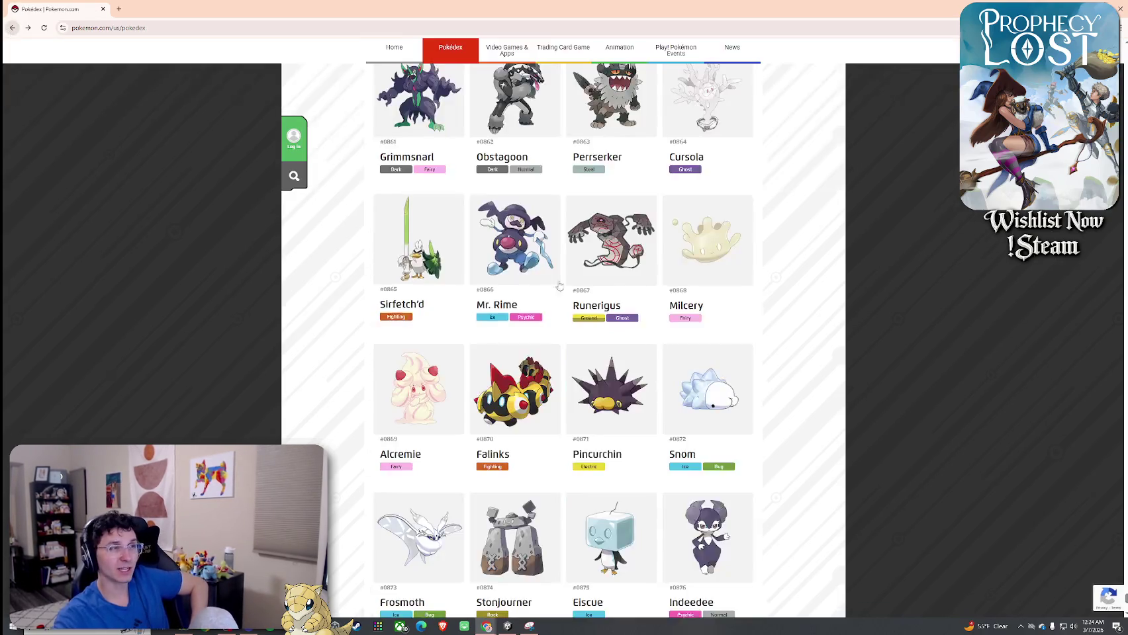
Revisit Appletun's entry, then scroll down the grid, now ending at Indeedee #0876
scroll(568, 310, "up", 5)
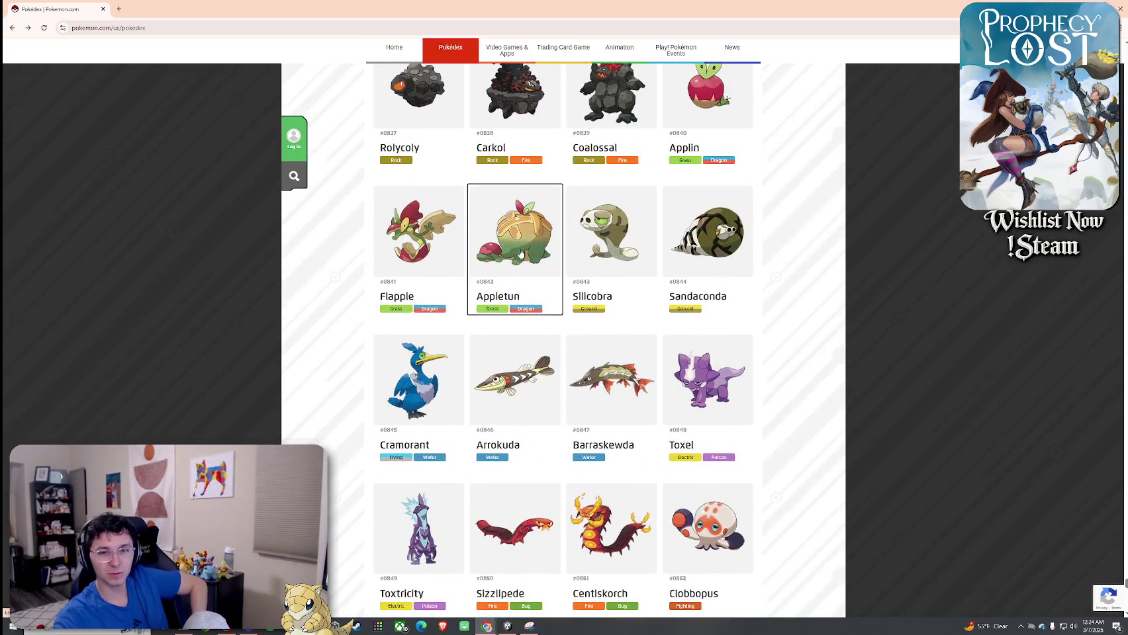
left_click(515, 257)
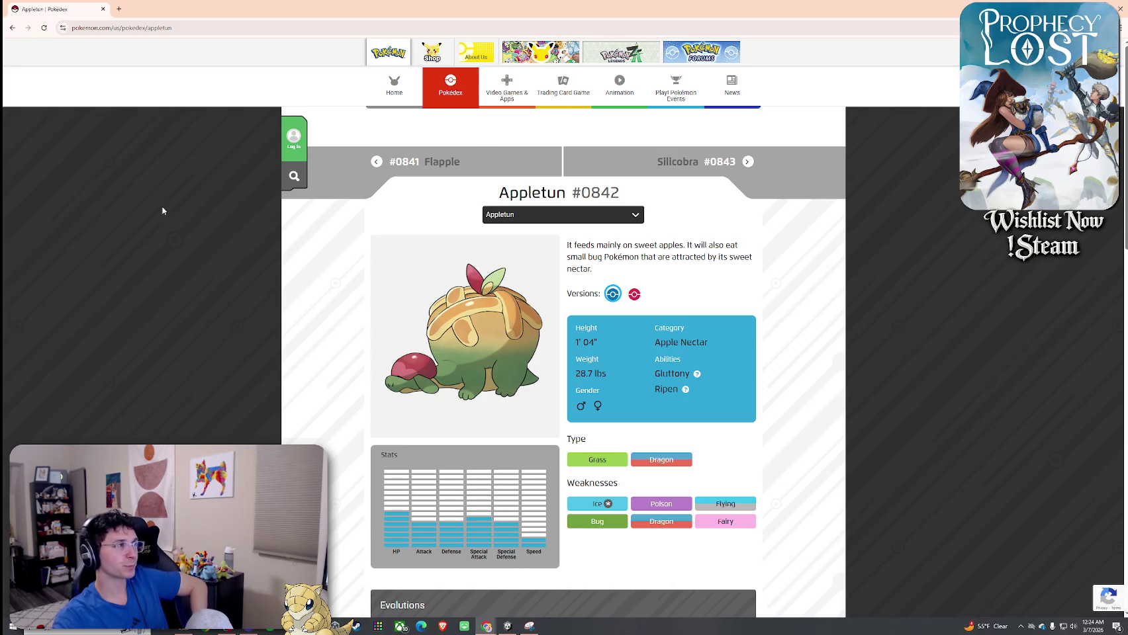
left_click(13, 28)
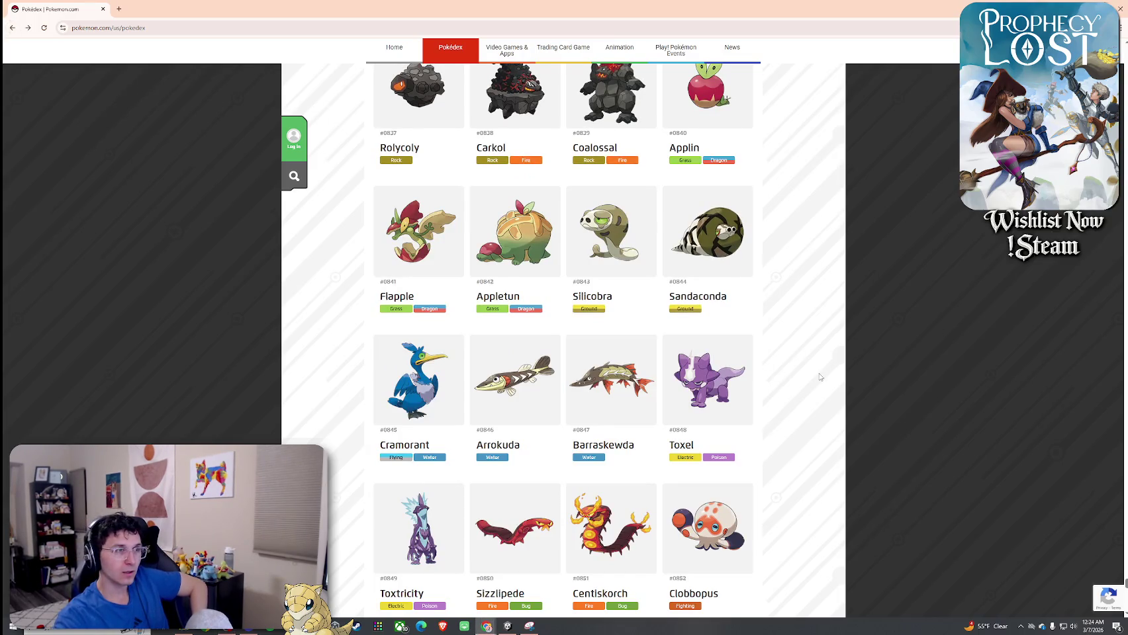
scroll(824, 376, "down", 3)
scroll(817, 368, "down", 3)
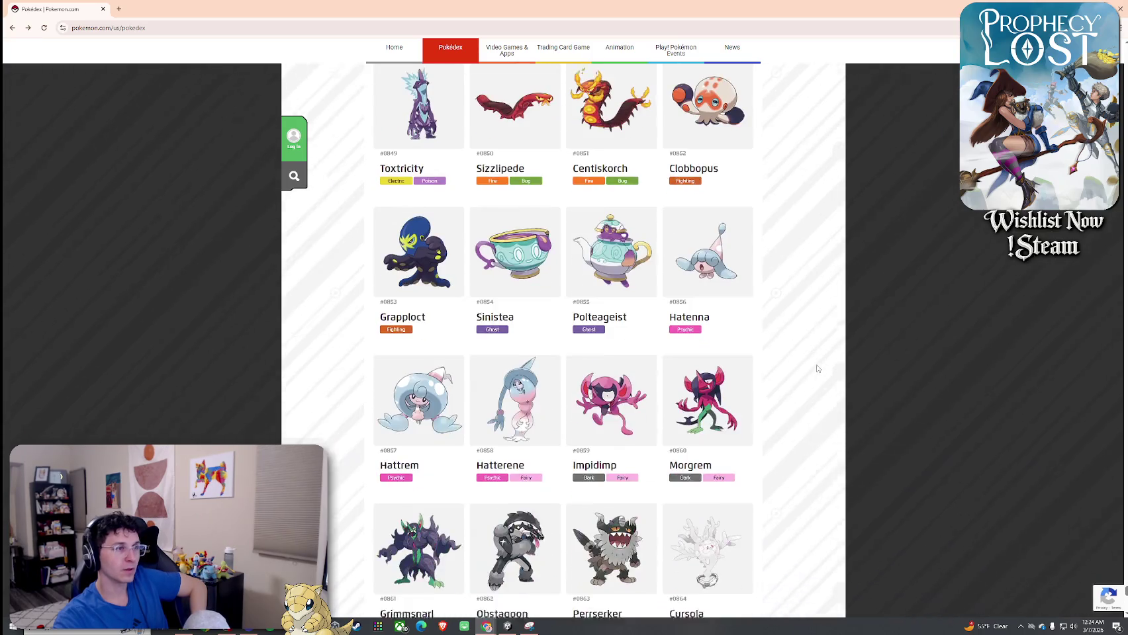
scroll(818, 368, "down", 4)
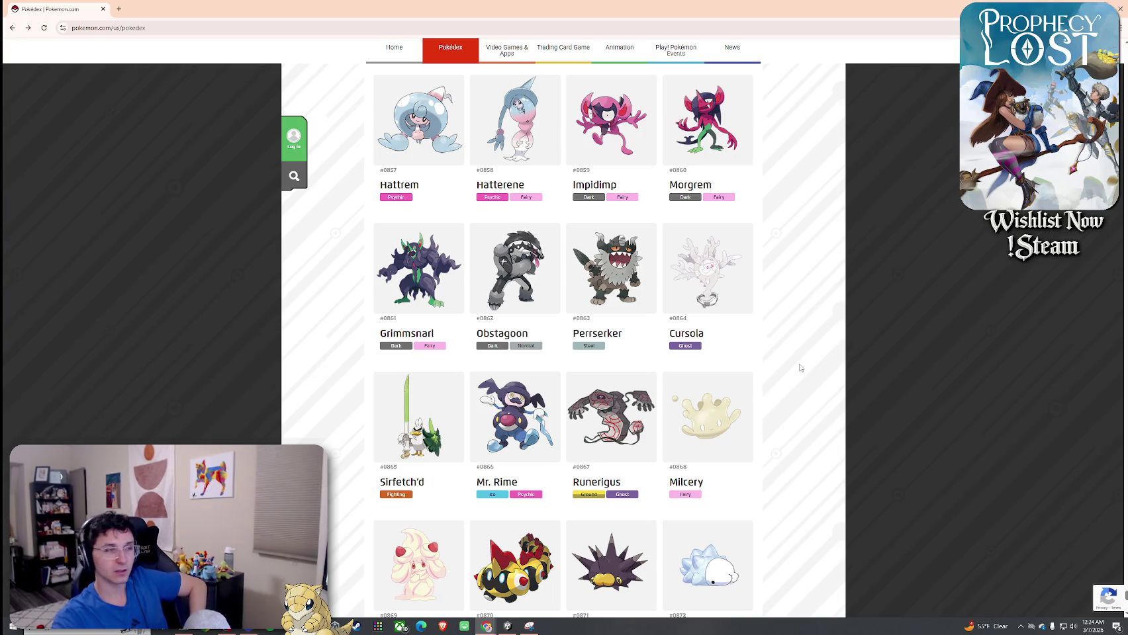
scroll(791, 372, "down", 3)
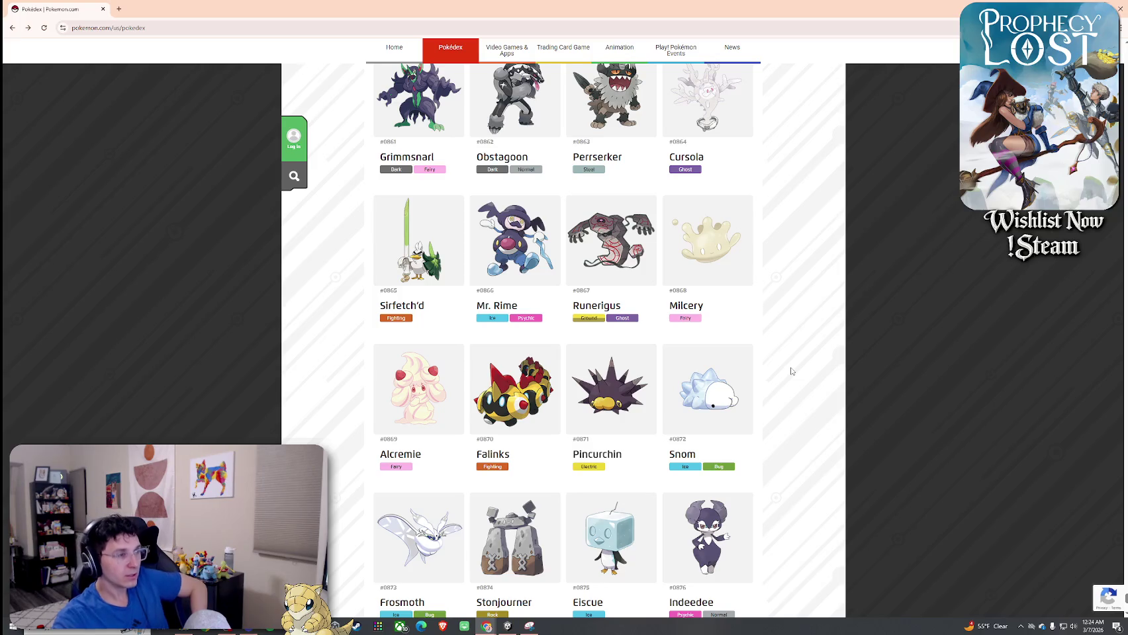
scroll(791, 371, "down", 3)
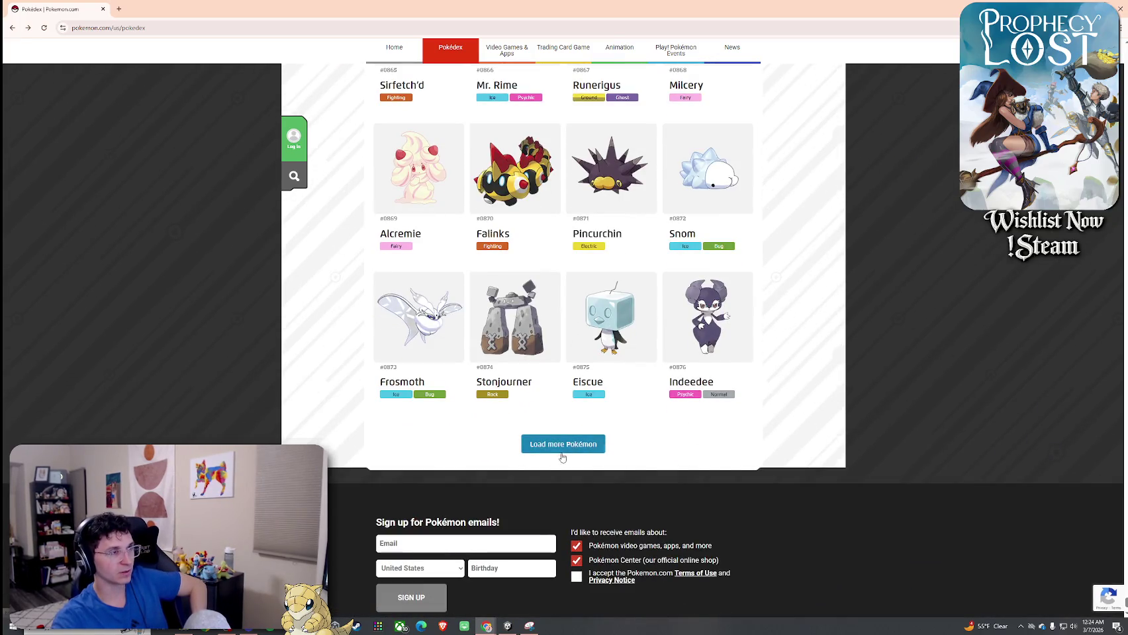
Load Pokémon from #0877 onward and look over Snom's entry
left_click(560, 458)
scroll(781, 371, "up", 2)
left_click(720, 383)
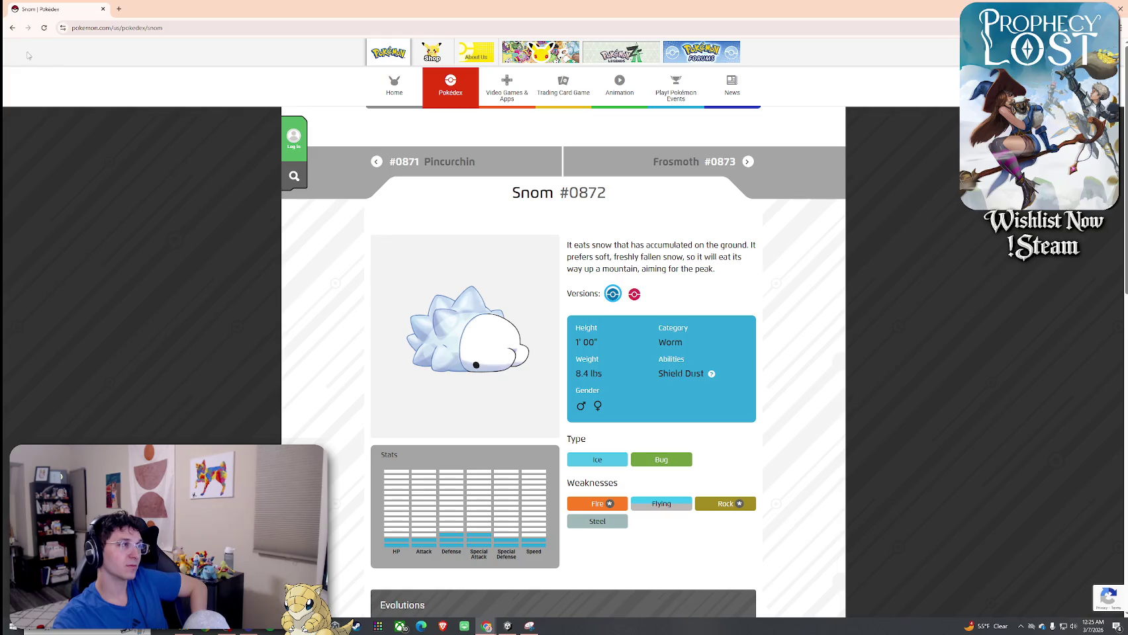
left_click(14, 29)
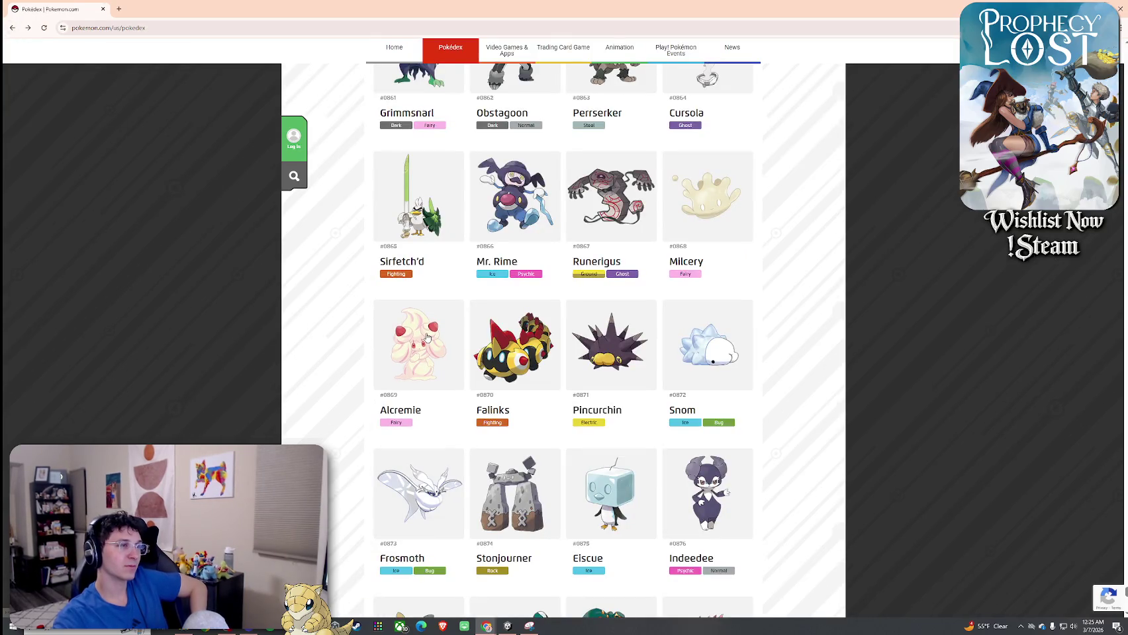
Browse the grid through Zacian #0888 and view Indeedee's entry
scroll(426, 337, "up", 2)
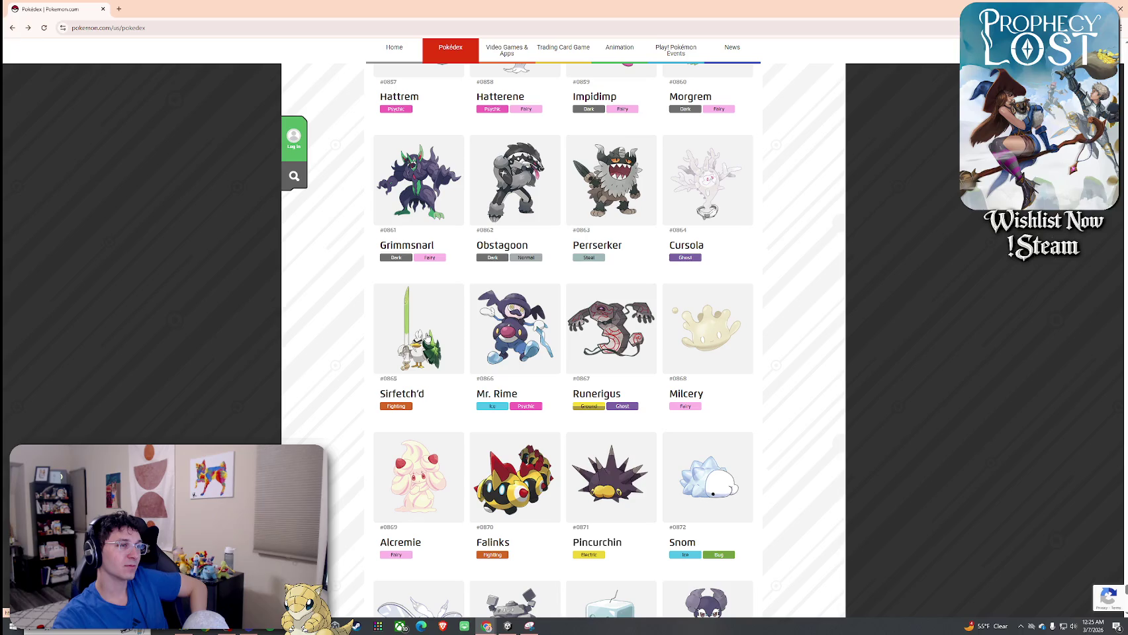
scroll(426, 337, "down", 4)
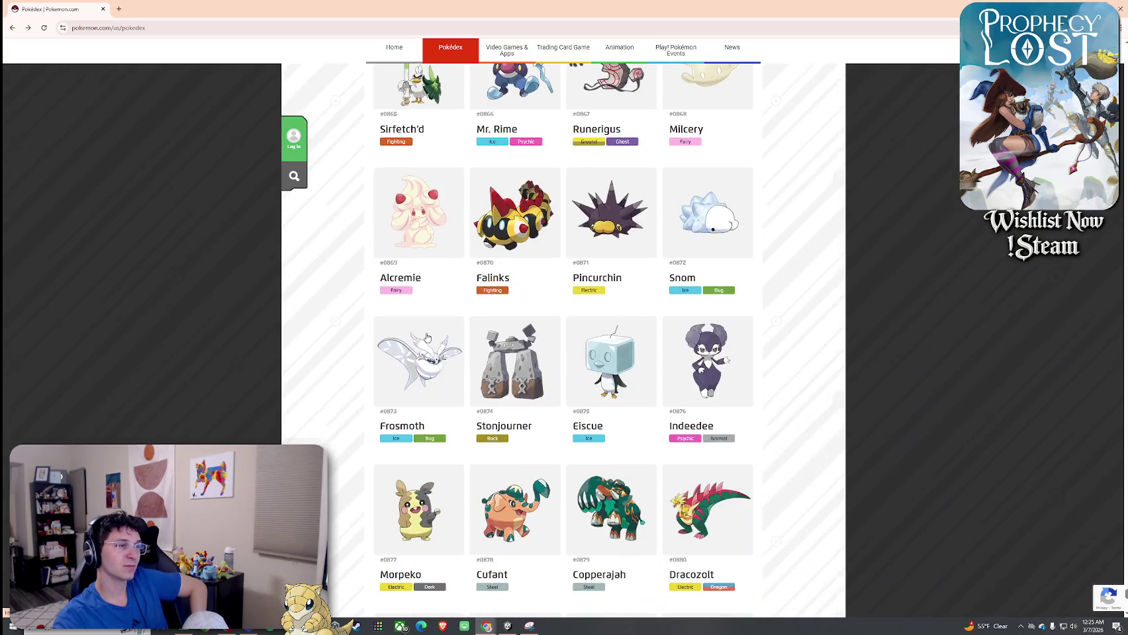
scroll(427, 337, "down", 2)
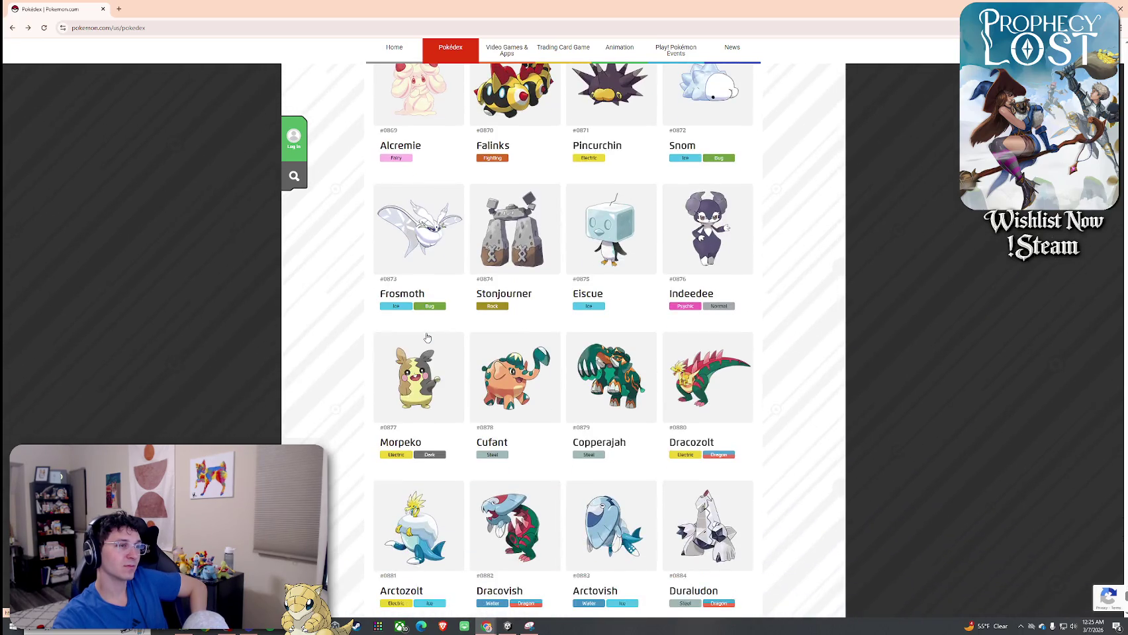
scroll(427, 338, "down", 2)
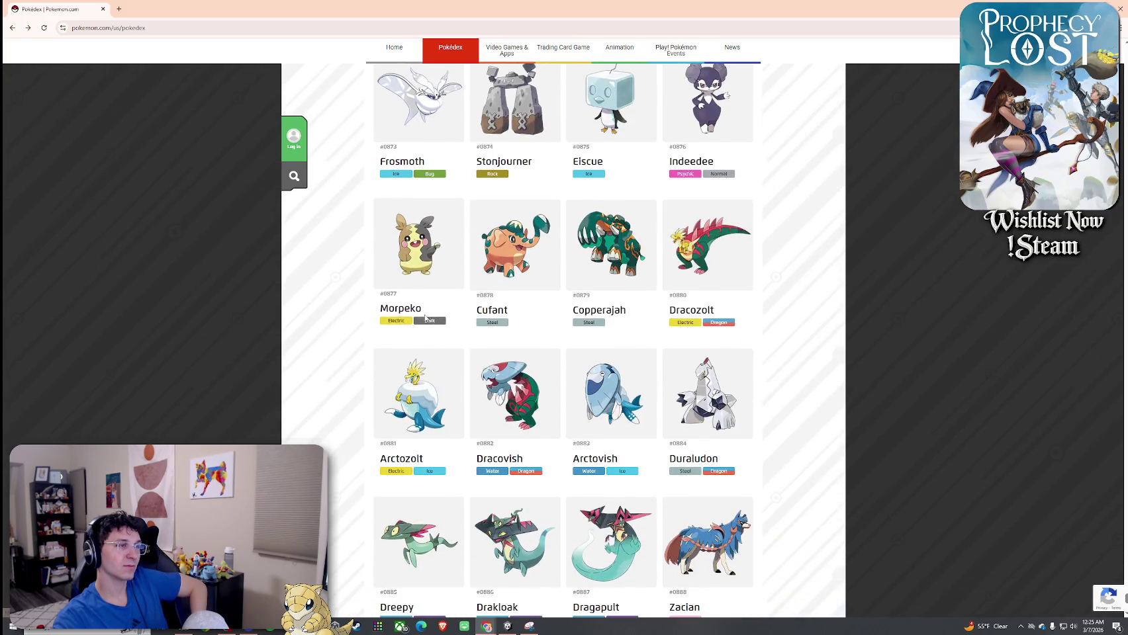
scroll(425, 324, "up", 1)
scroll(426, 318, "up", 1)
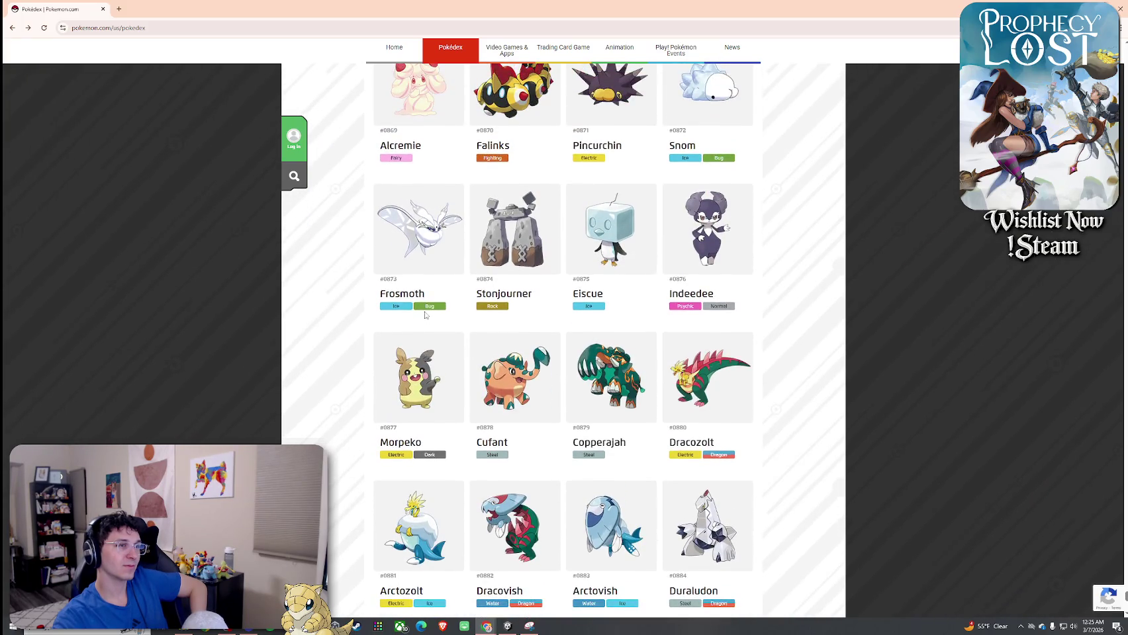
left_click(740, 235)
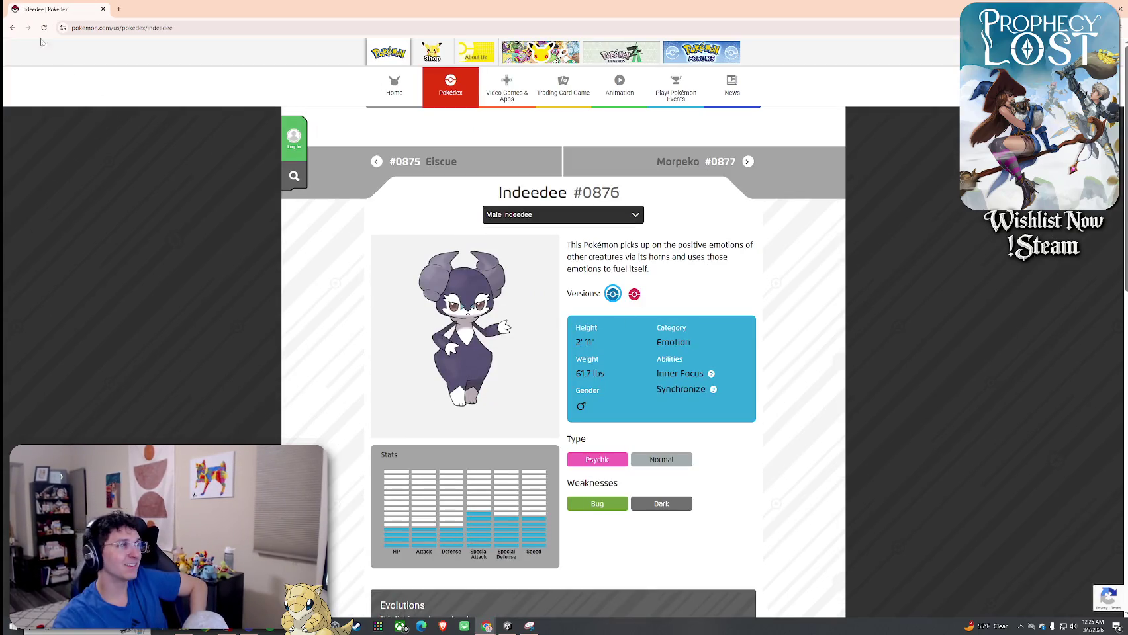
left_click(12, 28)
scroll(441, 270, "down", 2)
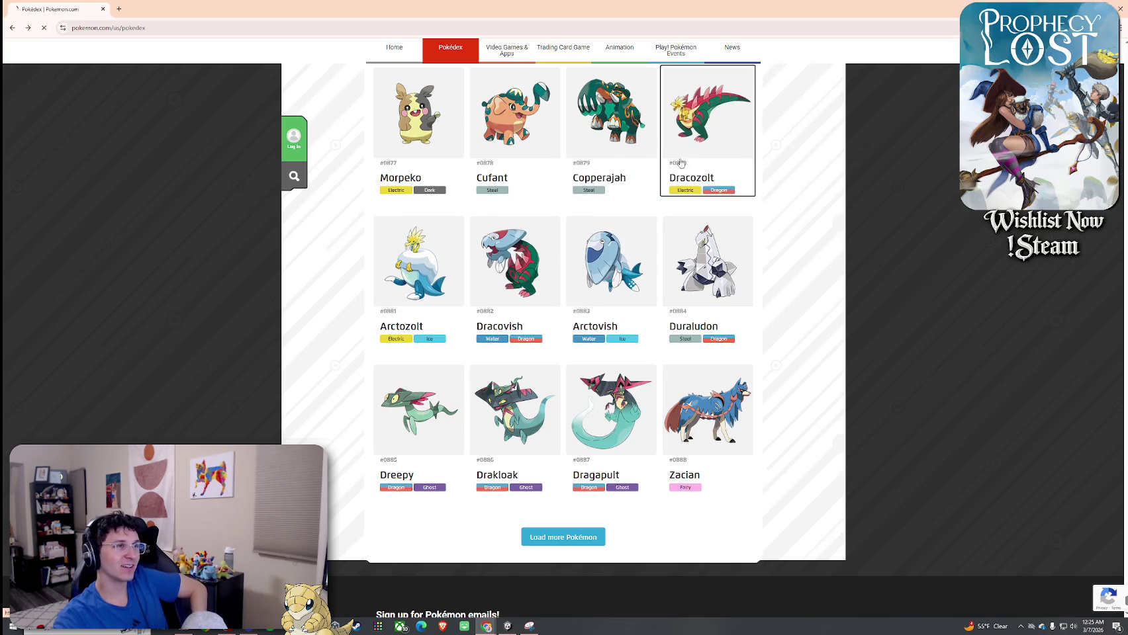
View the Dracozolt, Arctozolt and Dracovish entries, returning to the grid after each
left_click(701, 119)
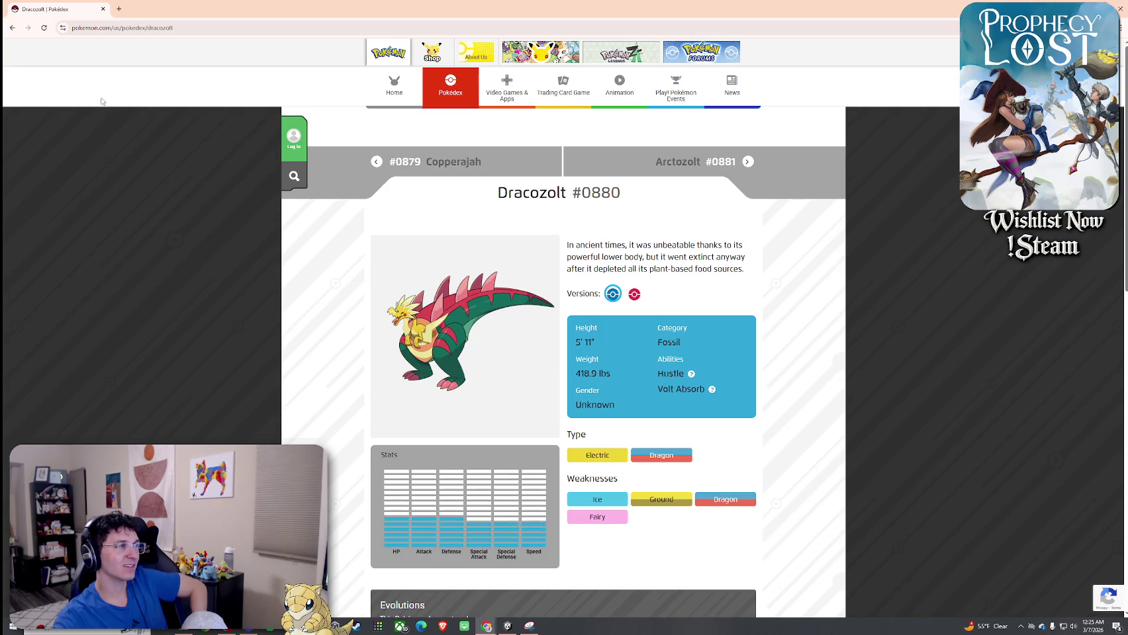
left_click(12, 28)
left_click(395, 258)
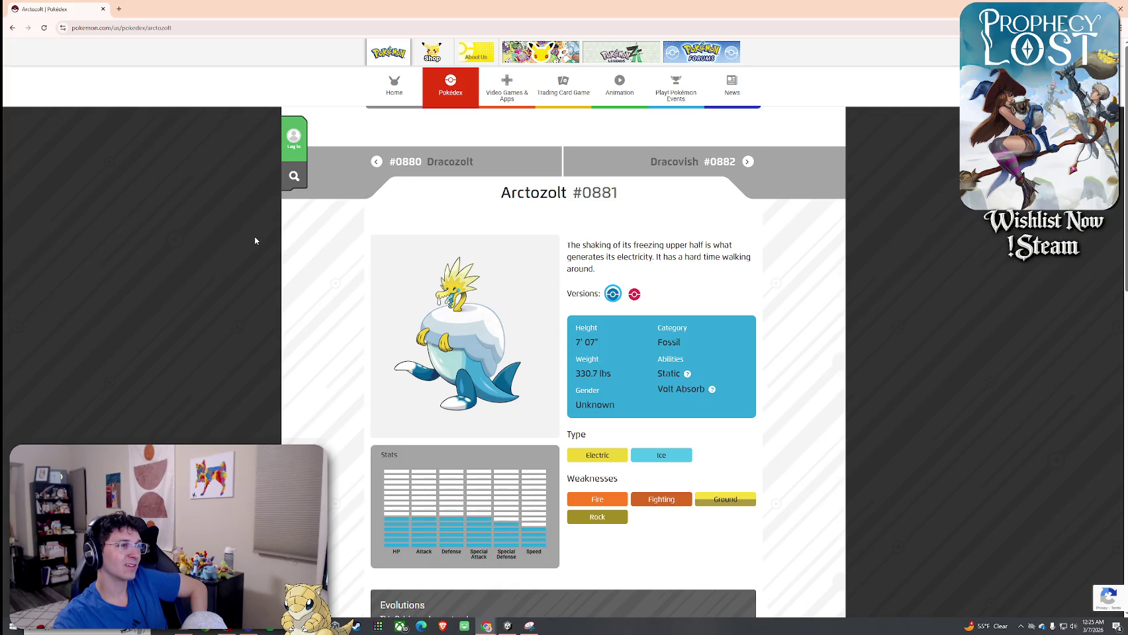
left_click(13, 28)
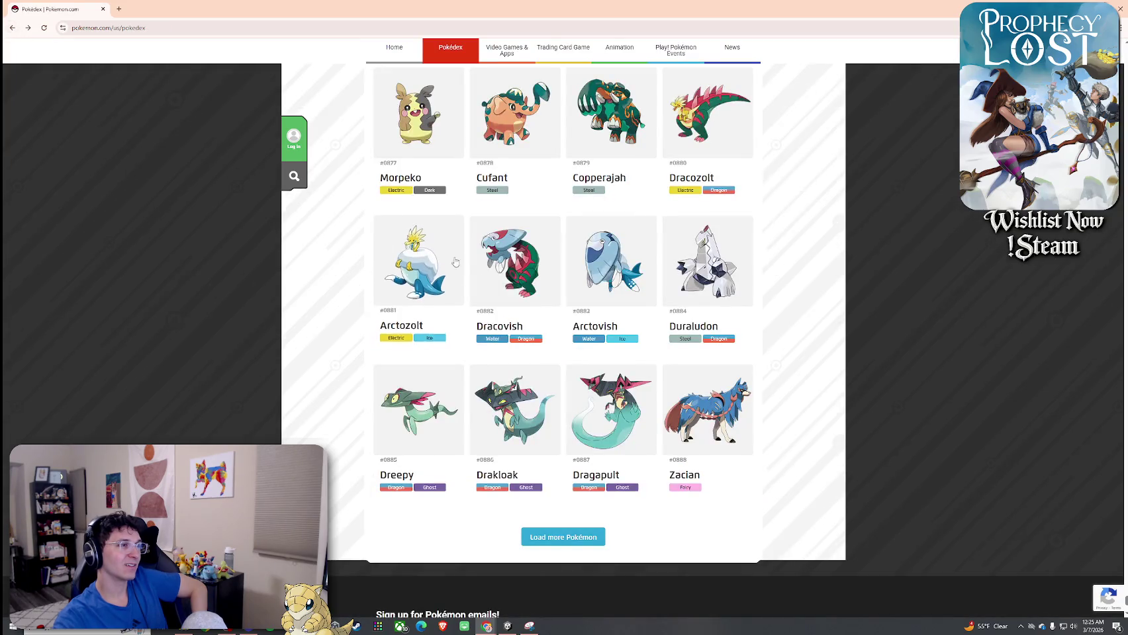
left_click(513, 270)
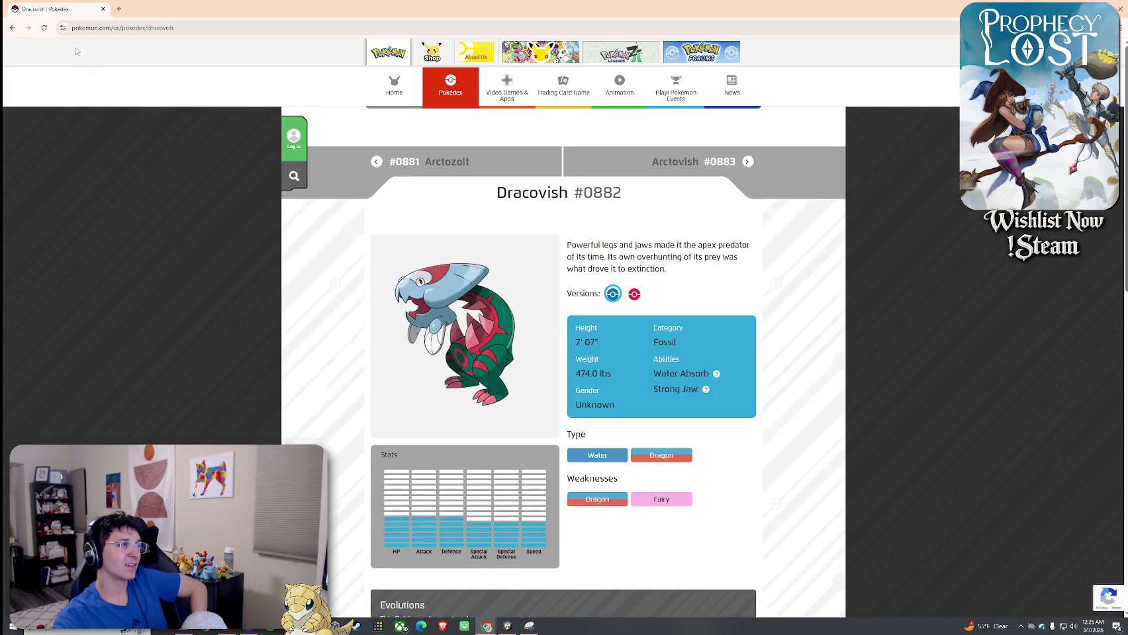
left_click(12, 27)
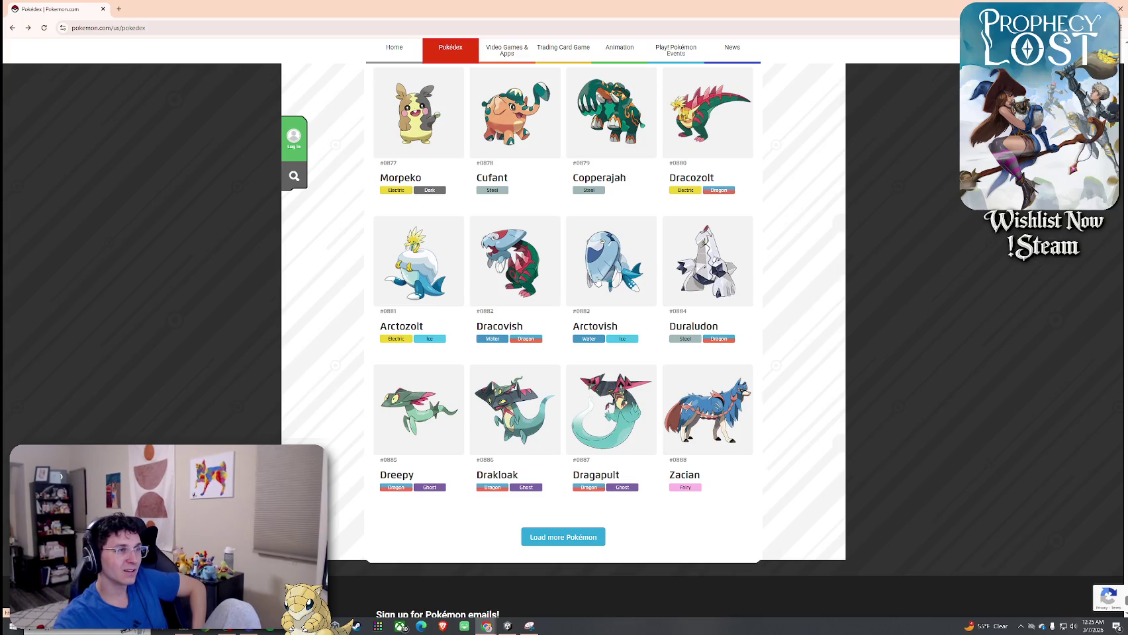
Check Dreepy and Dragapult, then load the next batch through Glastrier #0896
left_click(424, 420)
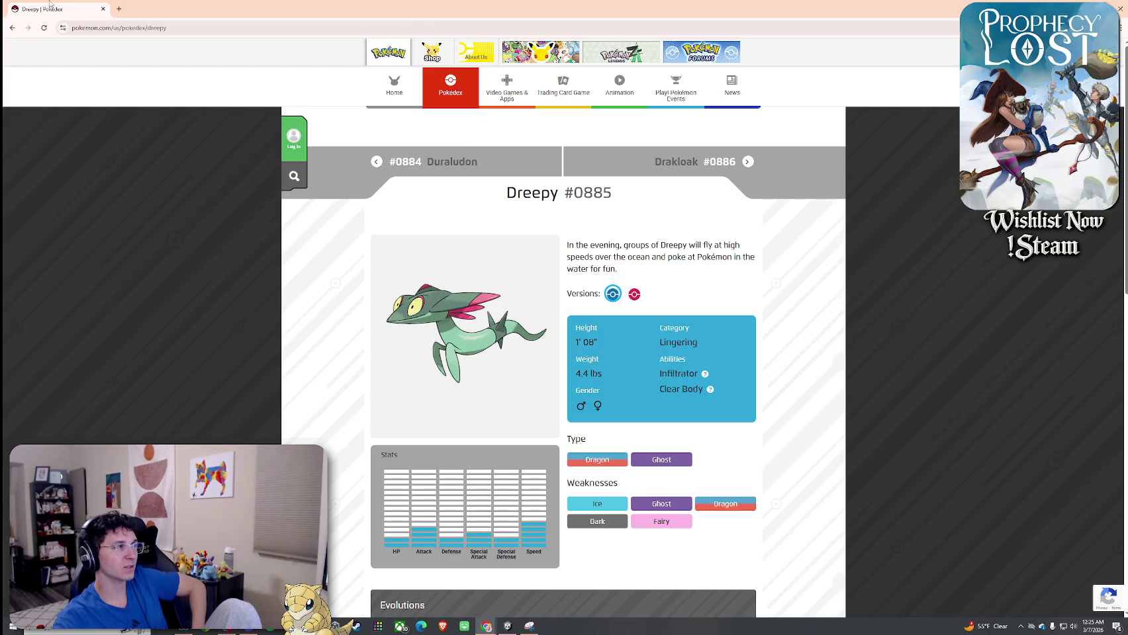
left_click(13, 28)
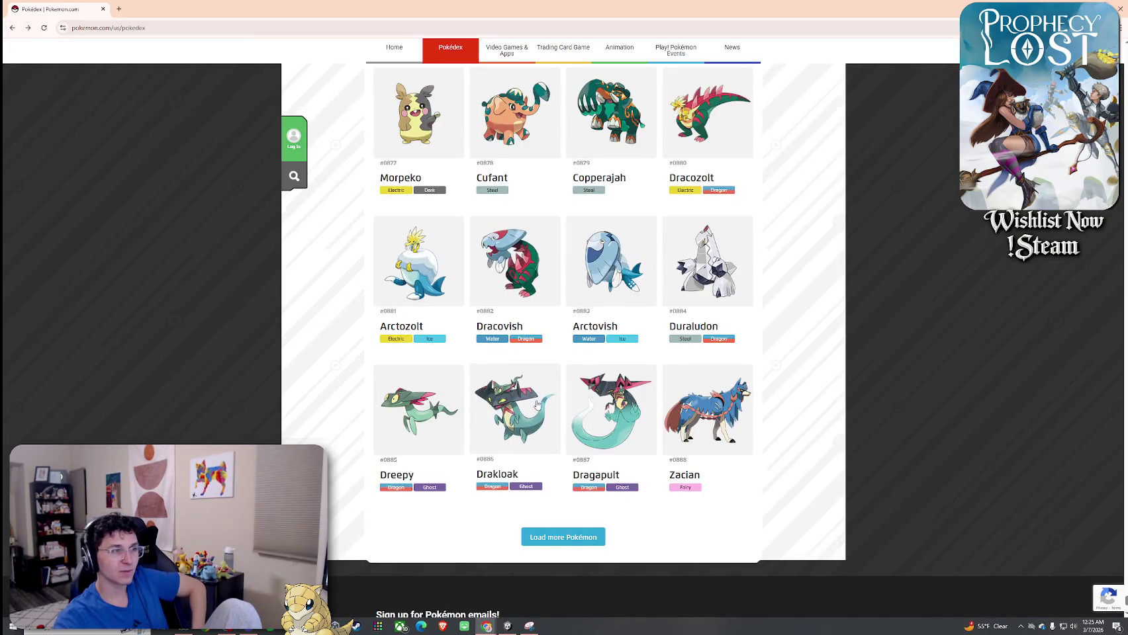
left_click(610, 409)
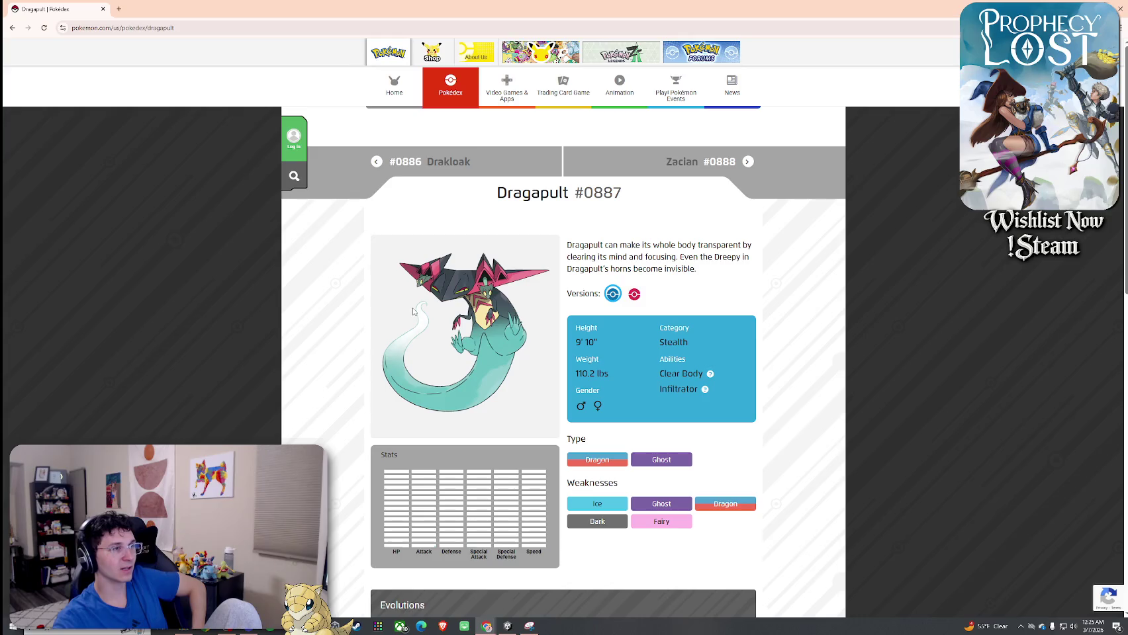
left_click(12, 27)
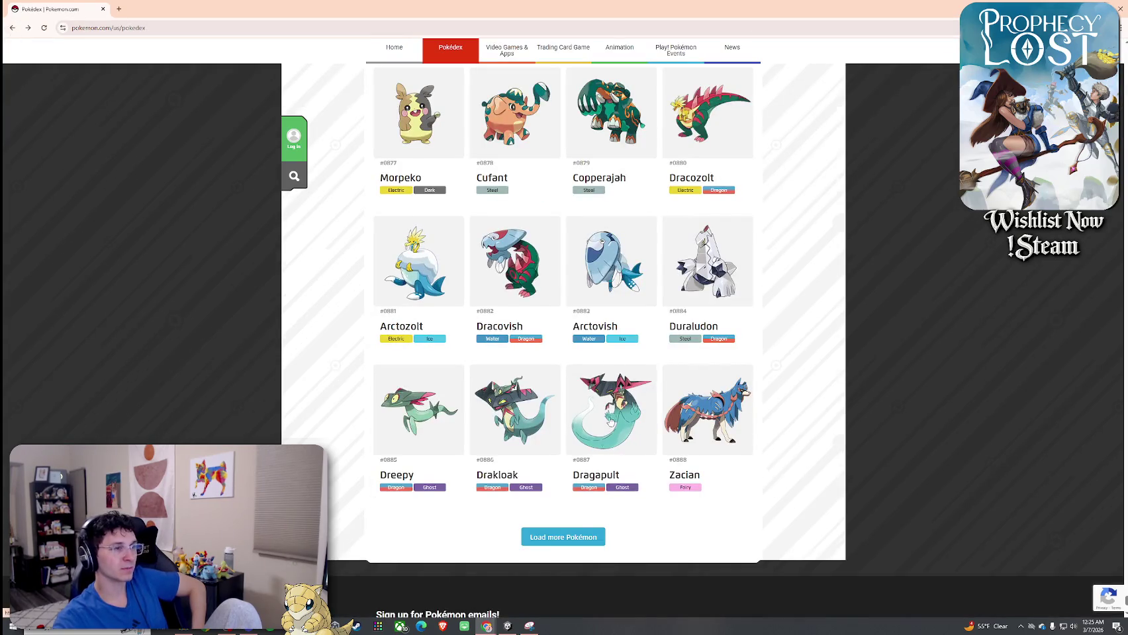
left_click(574, 538)
scroll(574, 537, "down", 3)
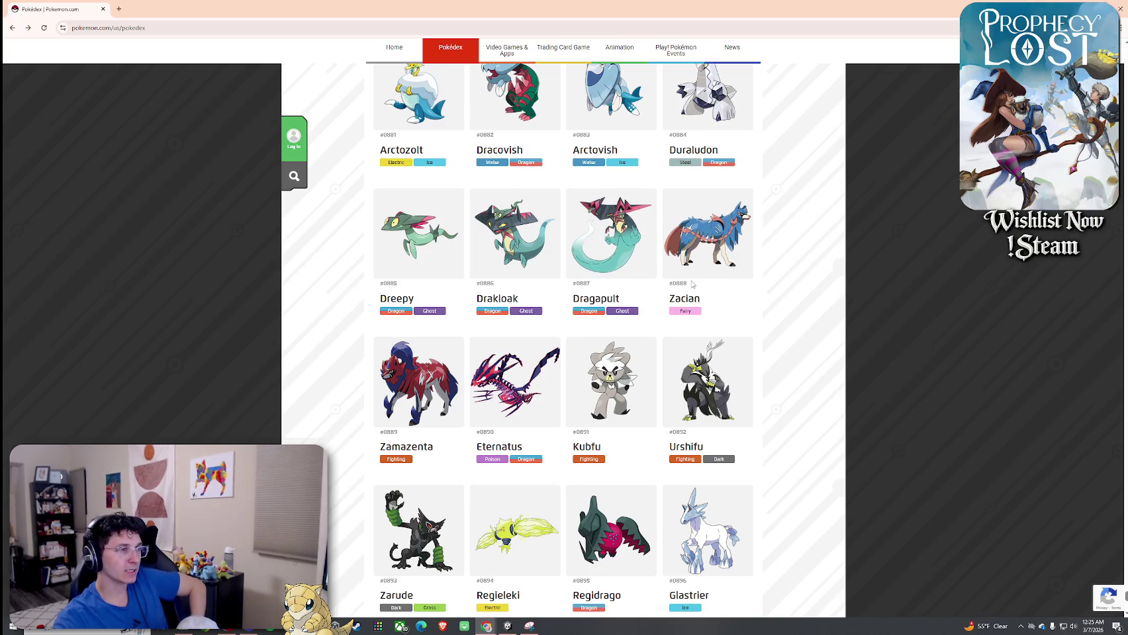
View Zacian's Pokédex entry, then scroll further down the grid
left_click(719, 262)
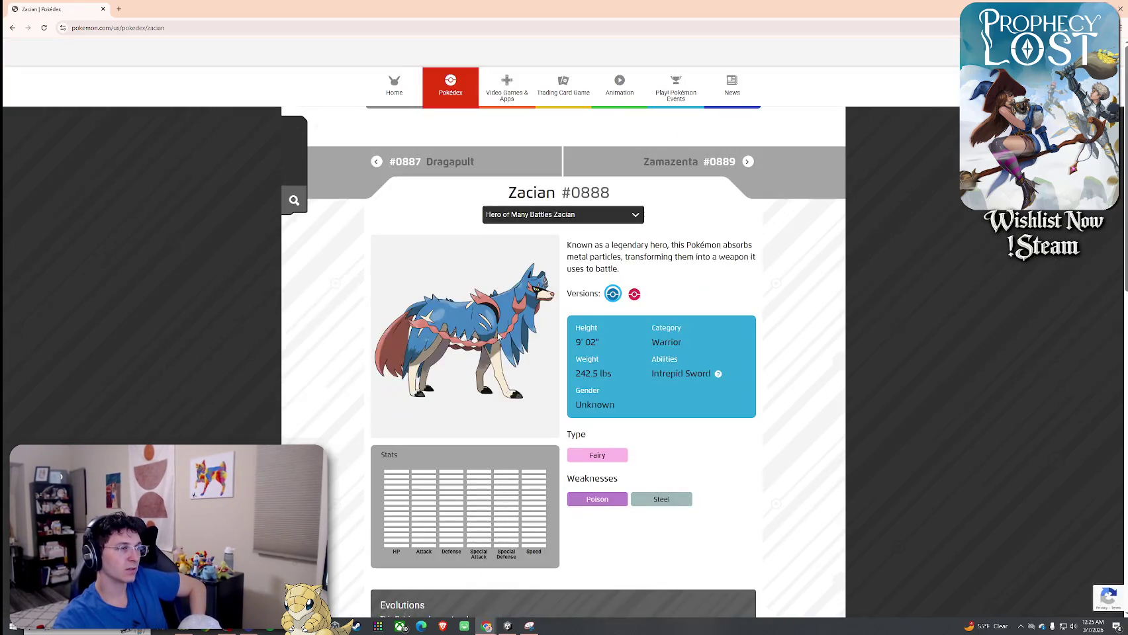
left_click(13, 28)
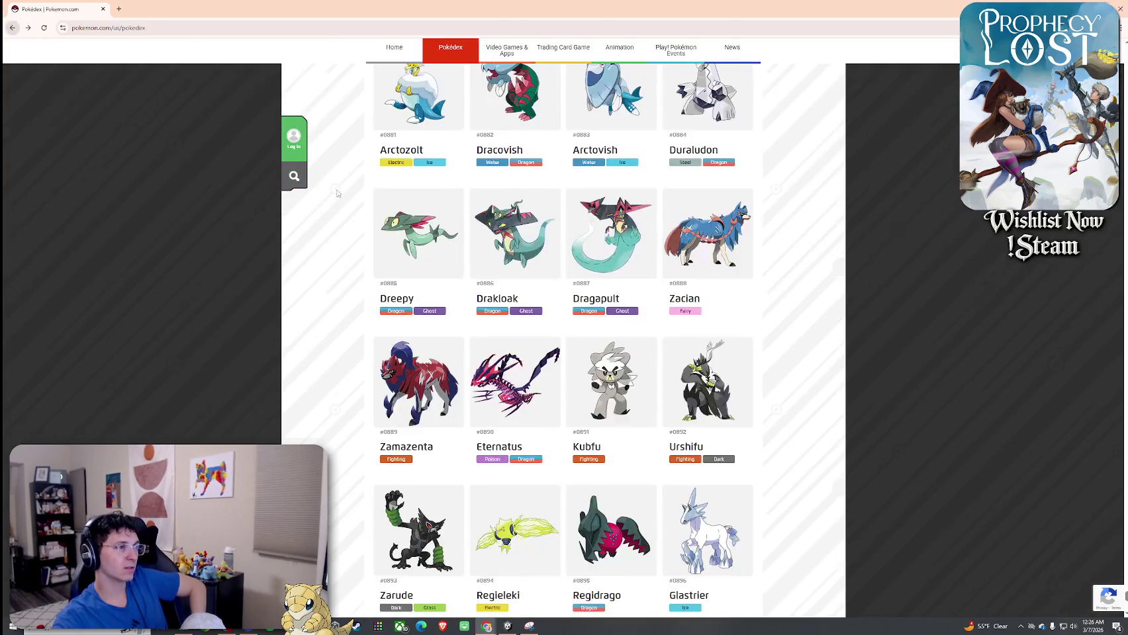
scroll(510, 318, "down", 1)
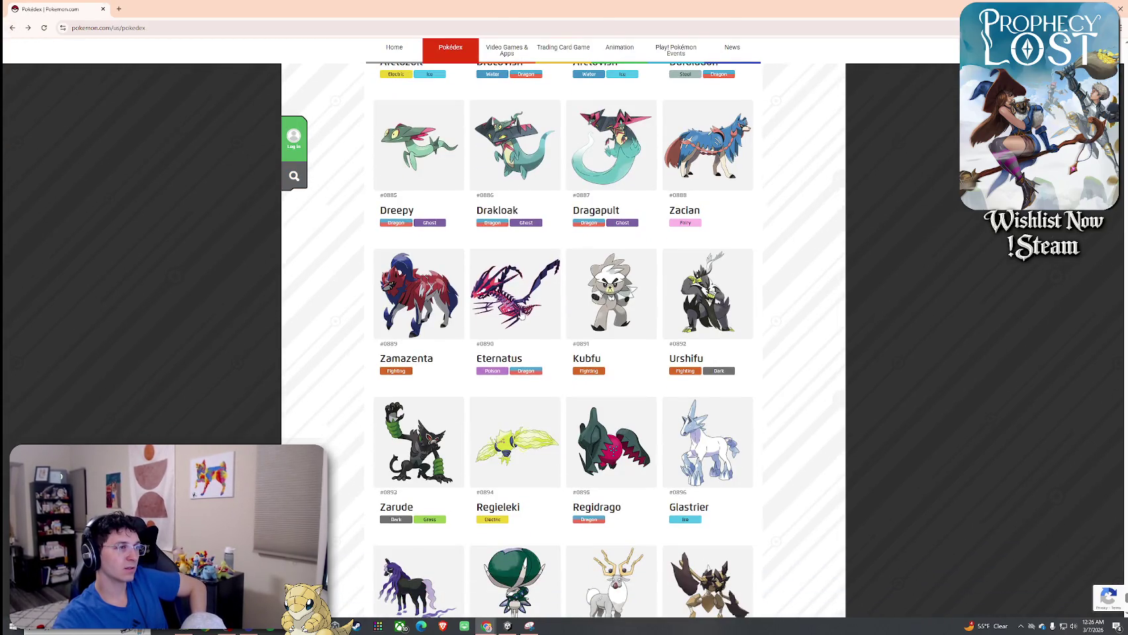
scroll(568, 347, "down", 1)
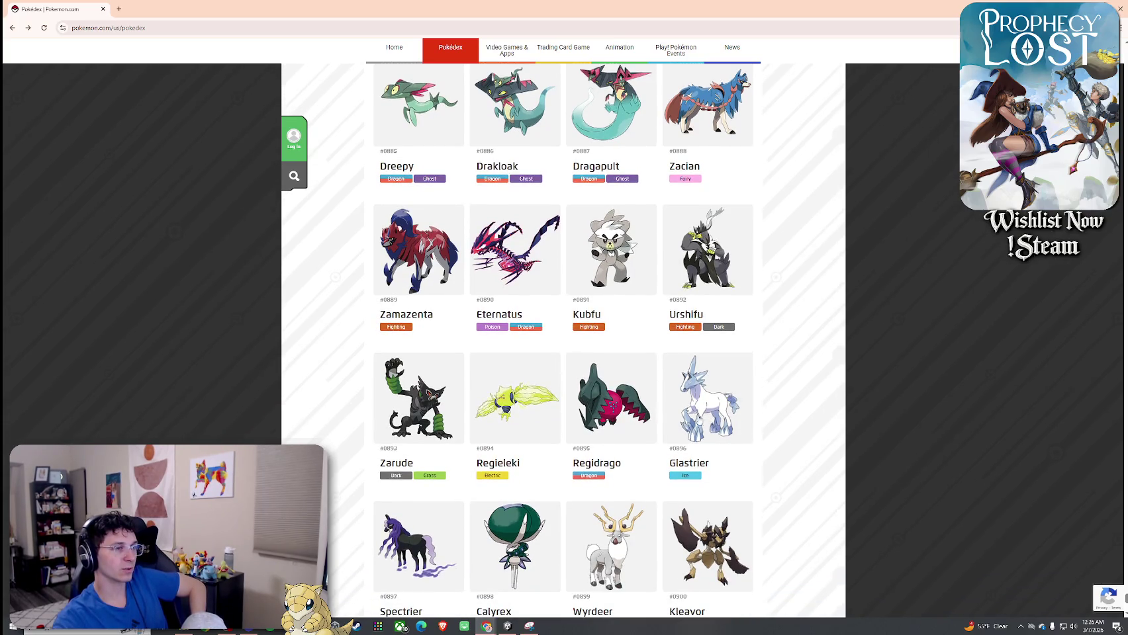
scroll(464, 430, "down", 2)
Look over the Calyrex and Kleavor #0900 entries, returning to the grid each time
left_click(496, 424)
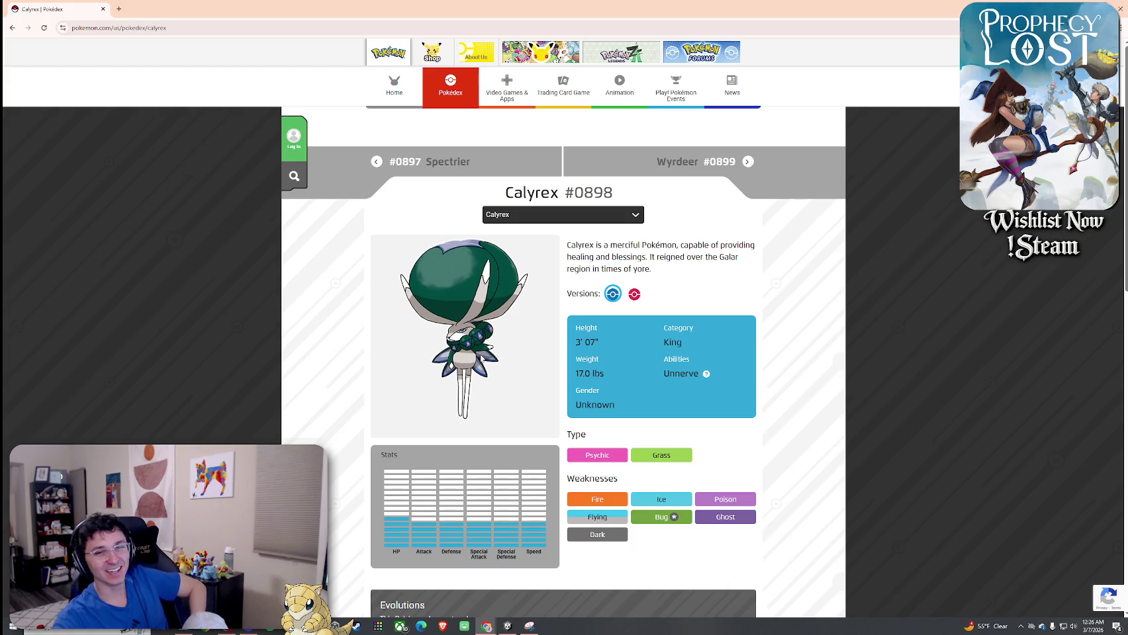
left_click(13, 28)
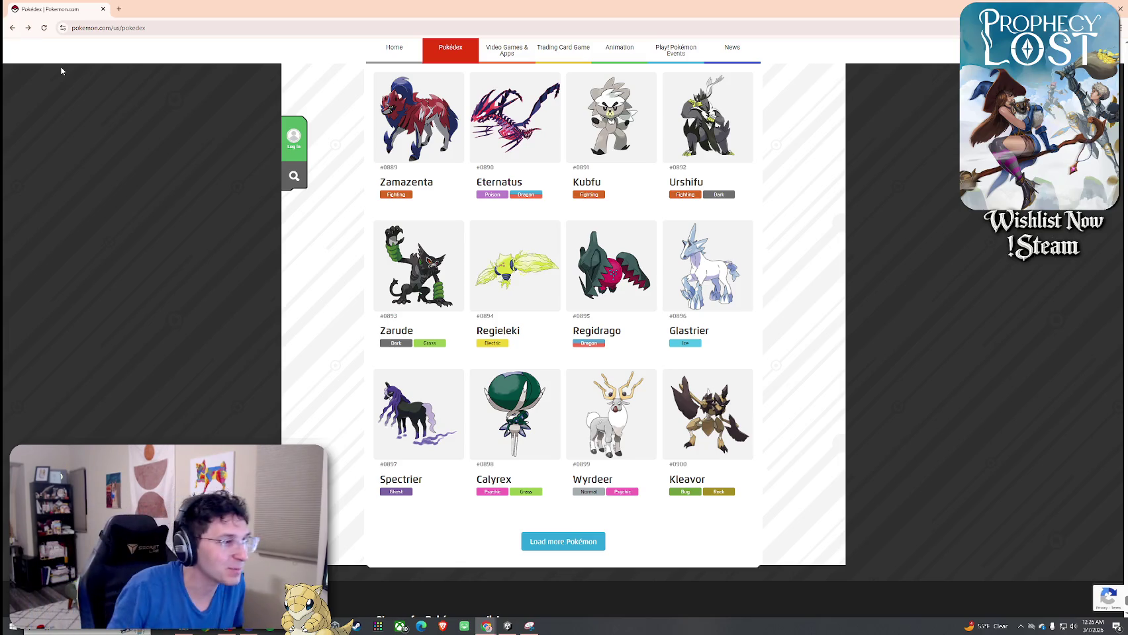
left_click(739, 424)
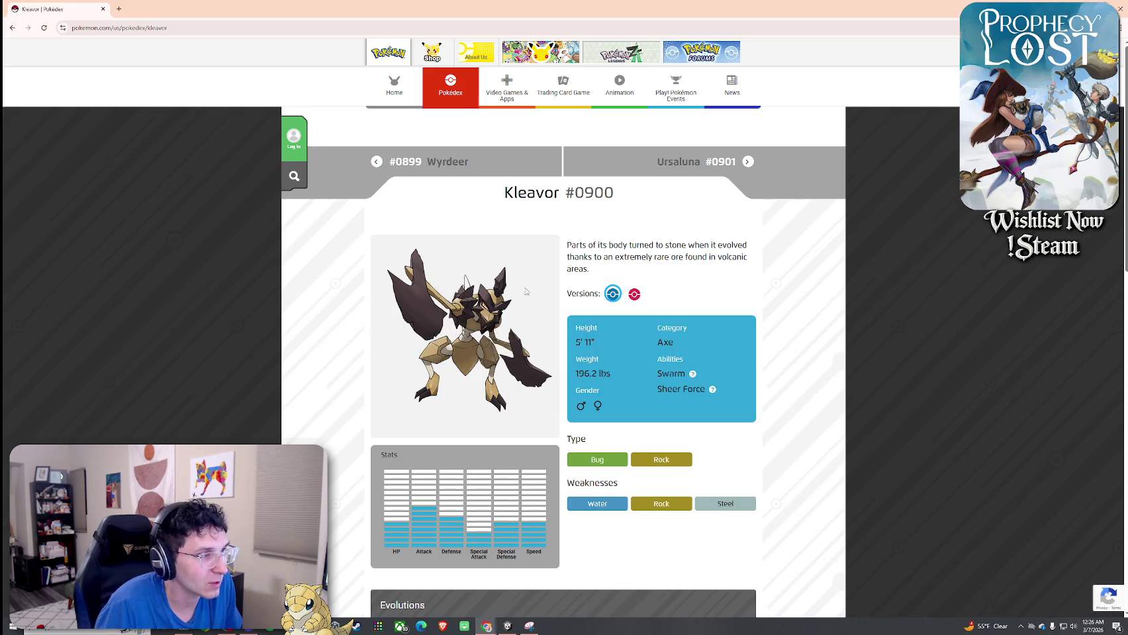
scroll(485, 309, "down", 3)
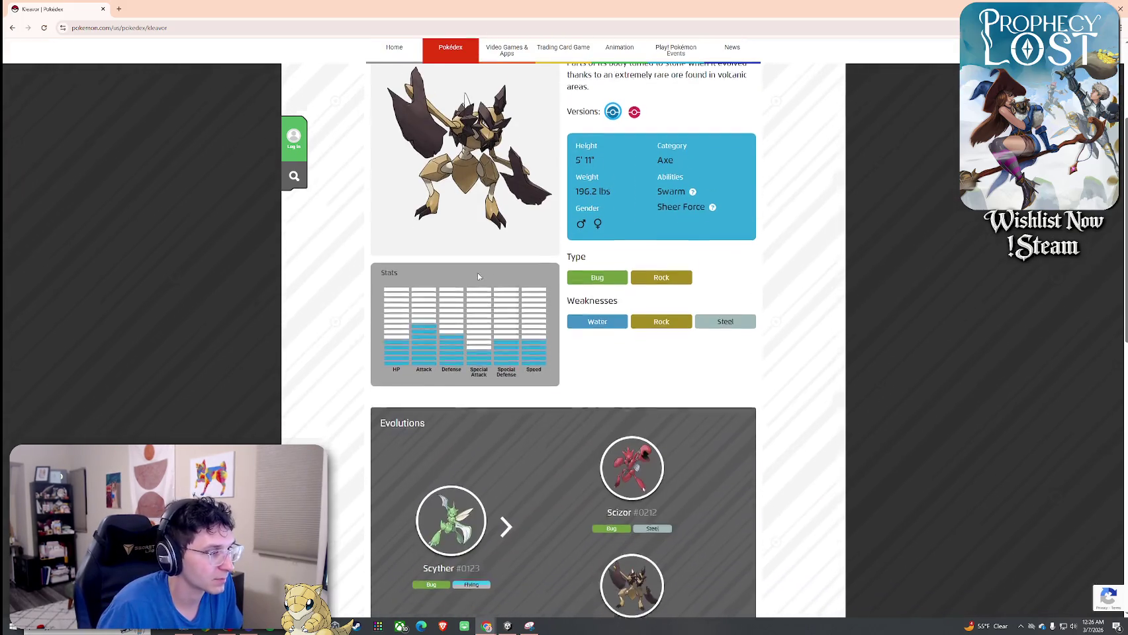
scroll(485, 310, "down", 3)
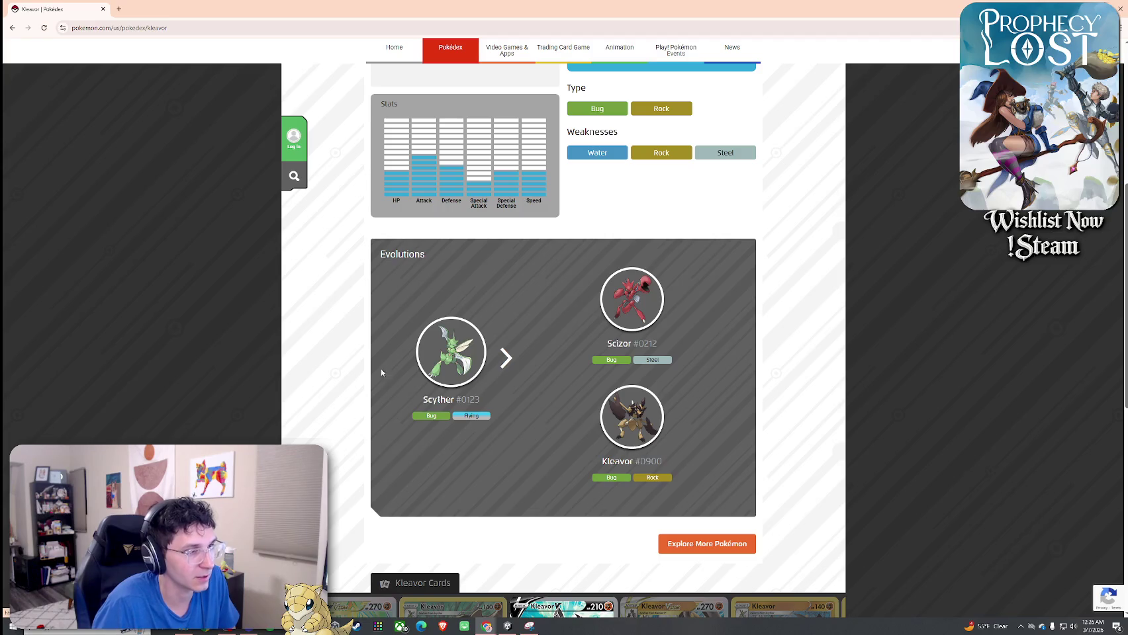
left_click(12, 29)
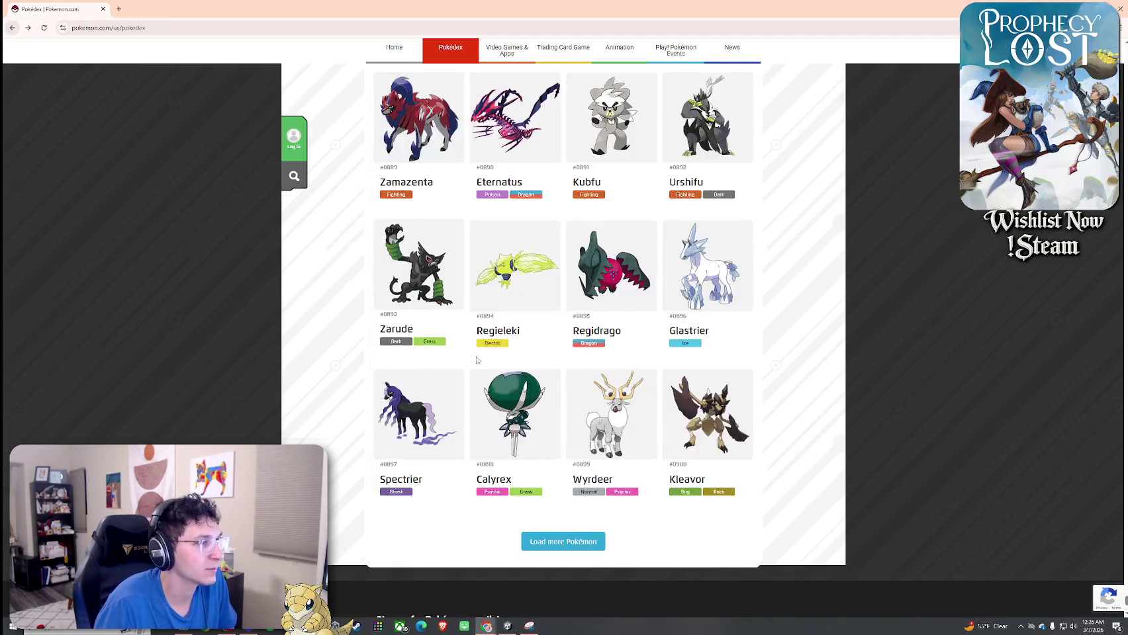
Find Floragato in the grid and read its #0907 Grass Cat entry
scroll(615, 507, "down", 4)
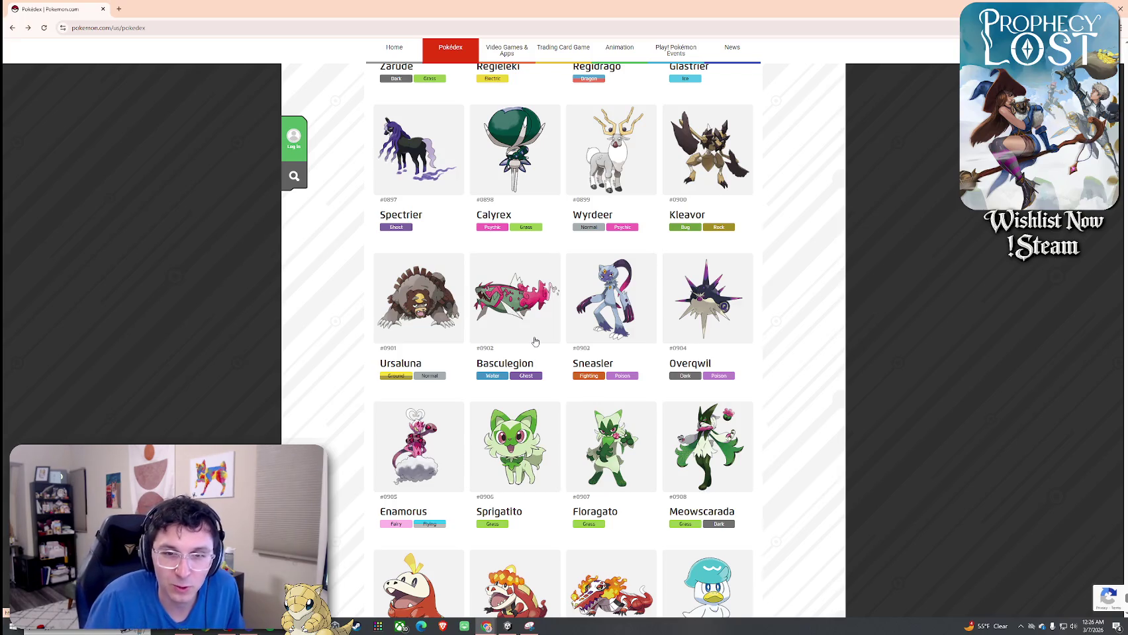
scroll(524, 333, "up", 10)
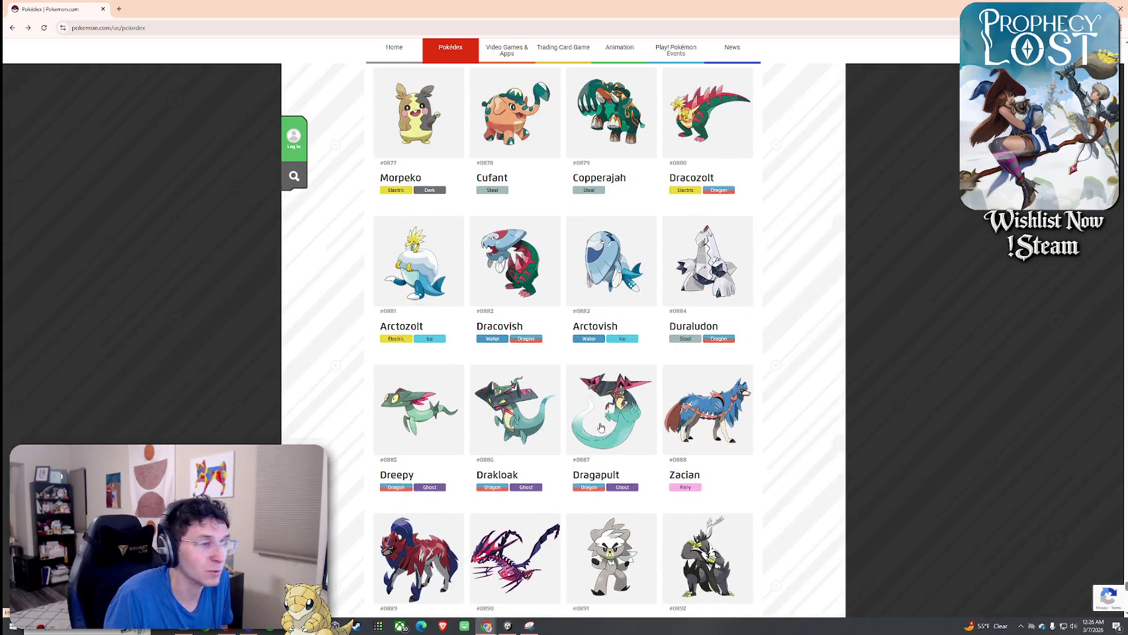
scroll(598, 419, "down", 10)
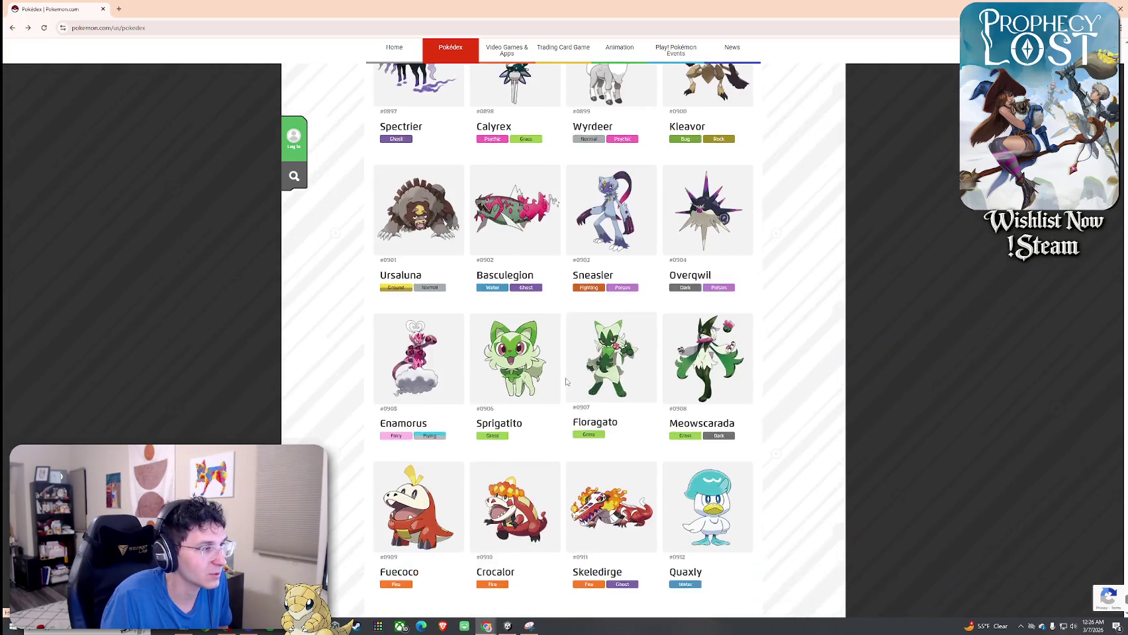
scroll(569, 390, "up", 8)
scroll(568, 407, "up", 2)
scroll(559, 409, "down", 12)
scroll(554, 410, "up", 1)
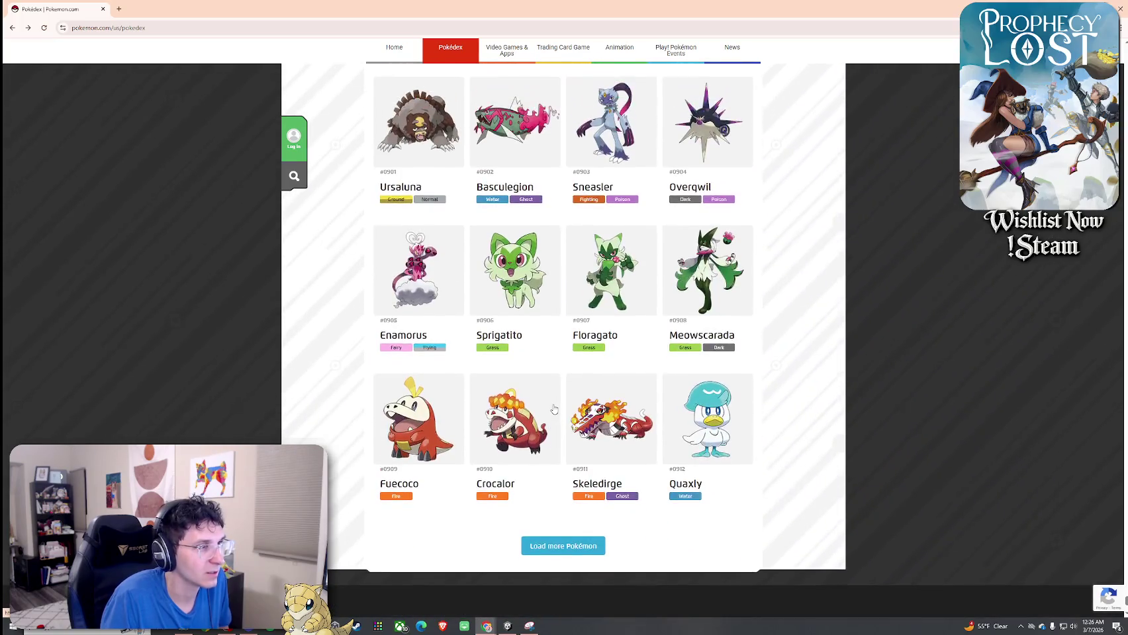
left_click(601, 290)
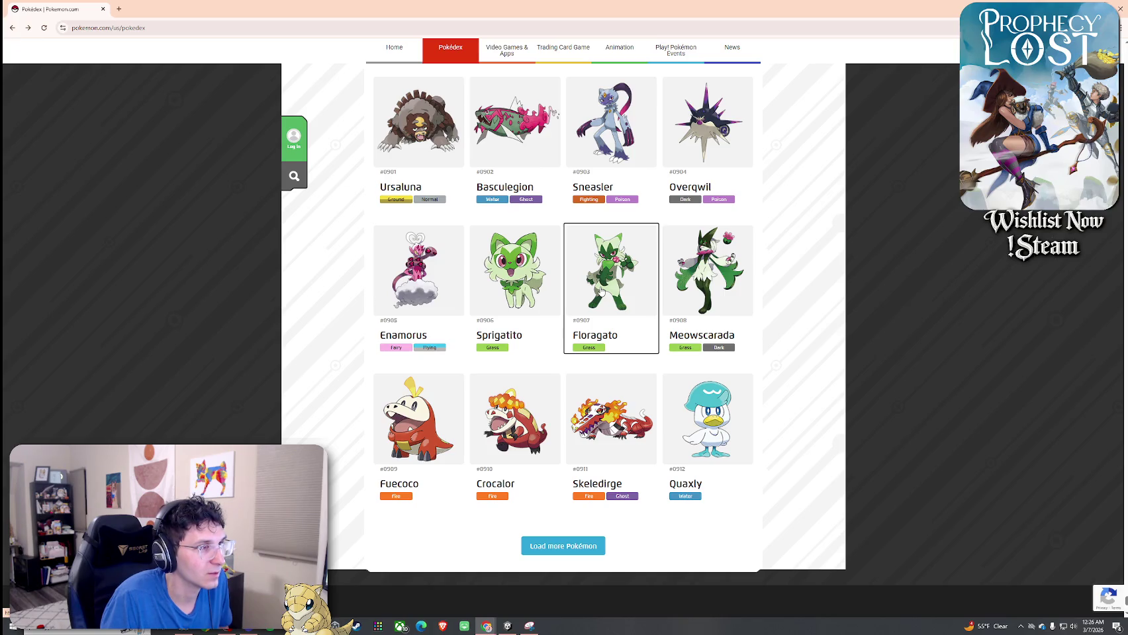
scroll(503, 311, "down", 5)
scroll(490, 298, "up", 5)
scroll(480, 285, "down", 5)
scroll(480, 284, "down", 3)
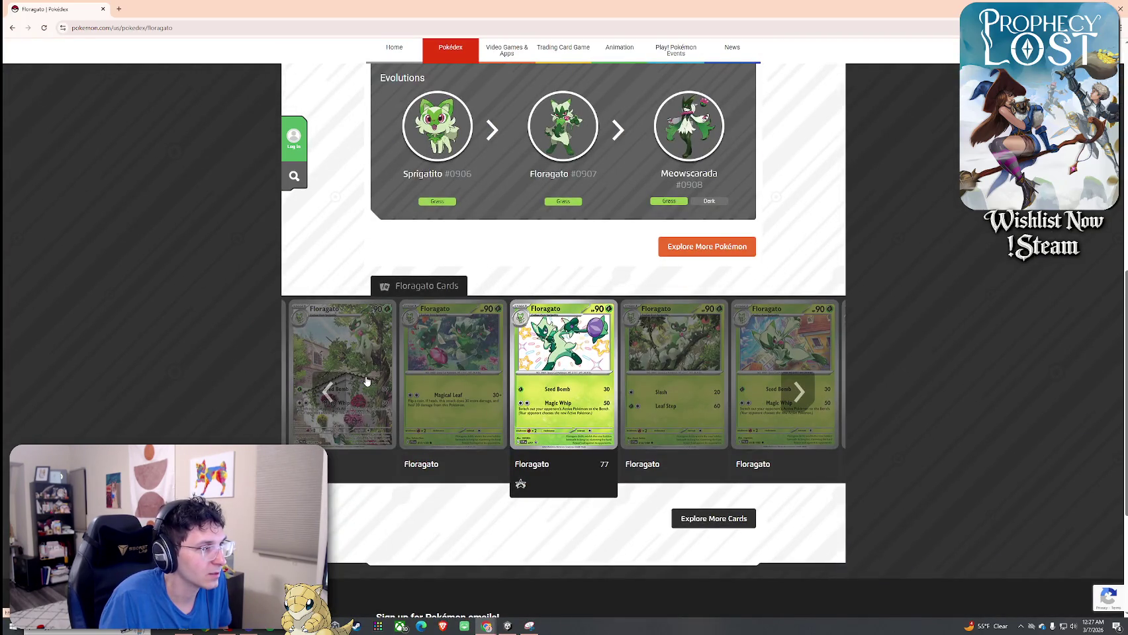
Cycle through Floragato's trading cards, centring illustration card 197, then return to the list
left_click(326, 391)
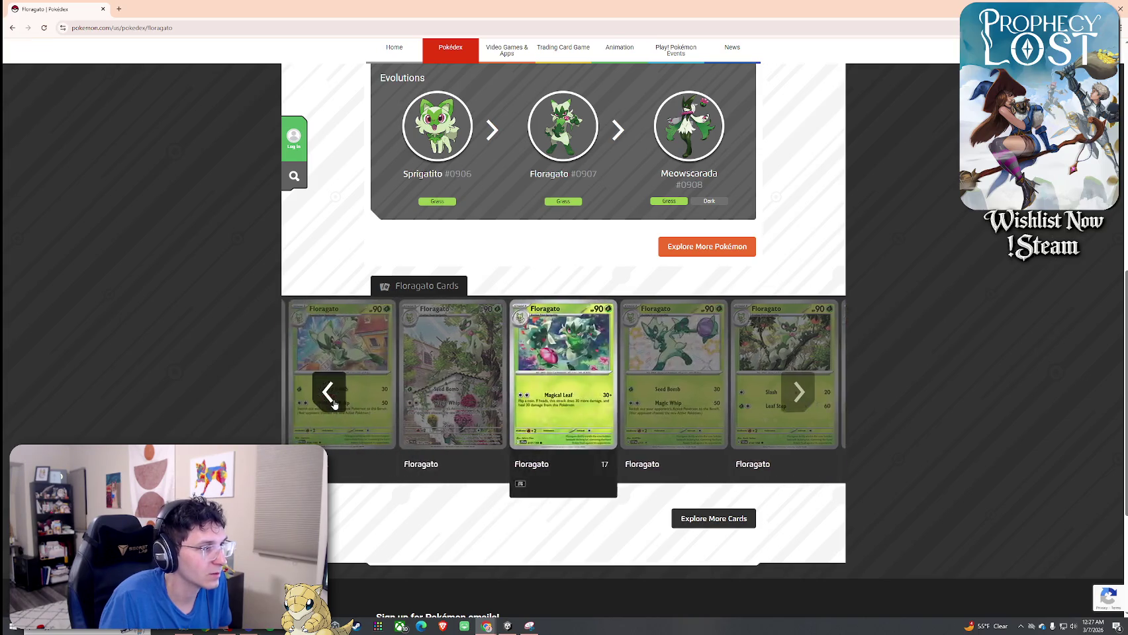
left_click(327, 392)
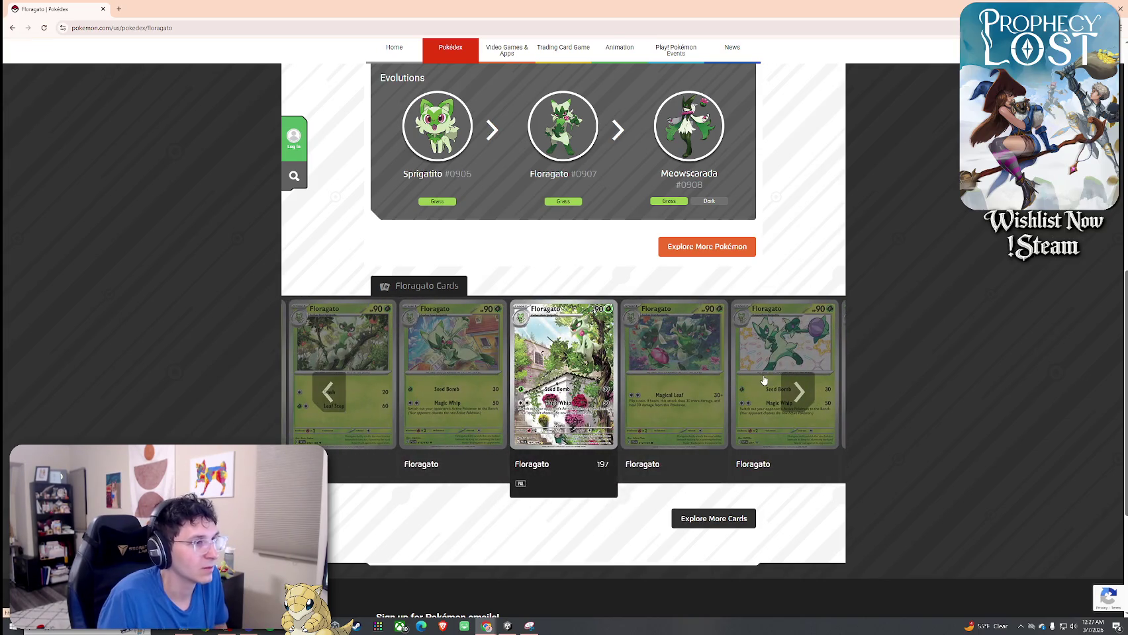
left_click(787, 391)
left_click(787, 390)
left_click(788, 390)
left_click(787, 390)
left_click(787, 390)
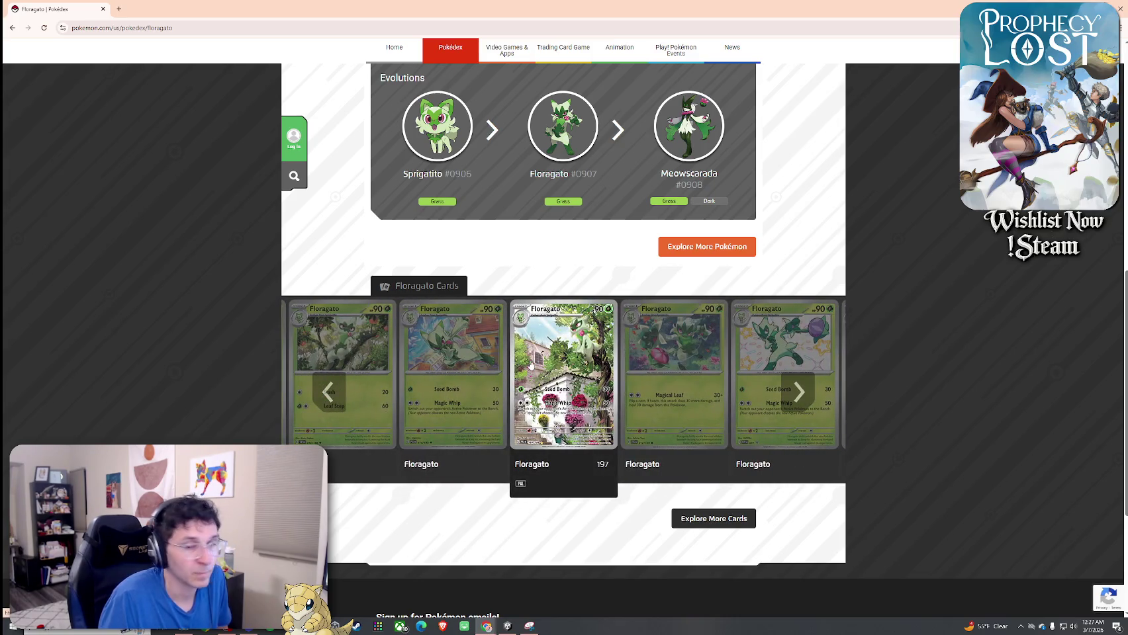
left_click(13, 28)
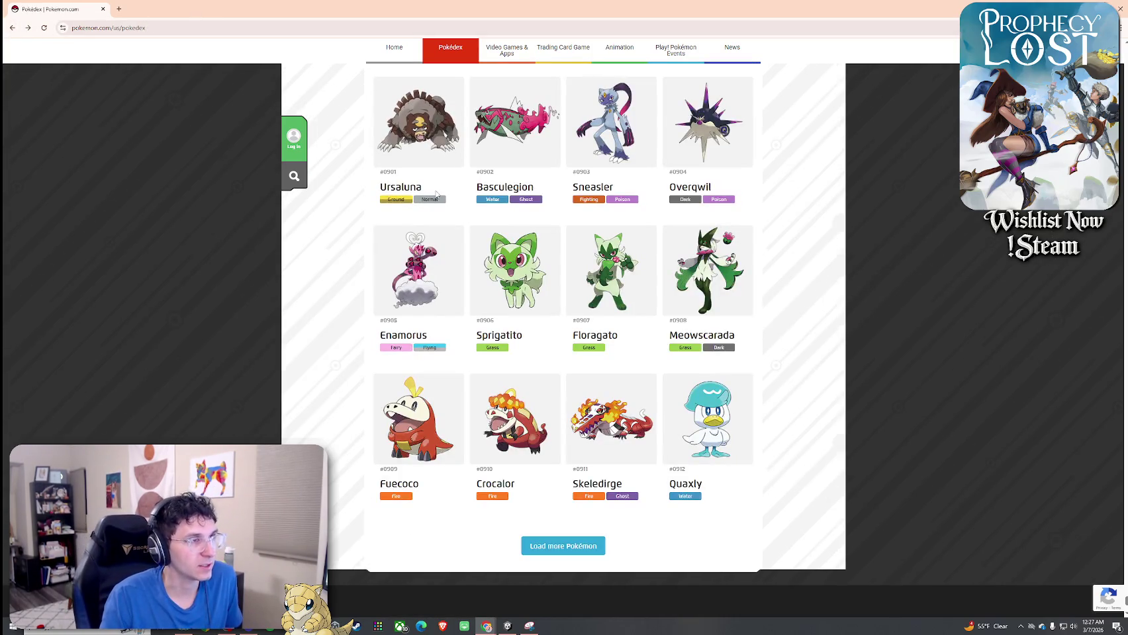
Load more Pokémon through Lokix #0920 and glance at Quaxly's entry
left_click(577, 551)
scroll(571, 426, "down", 3)
scroll(568, 419, "up", 1)
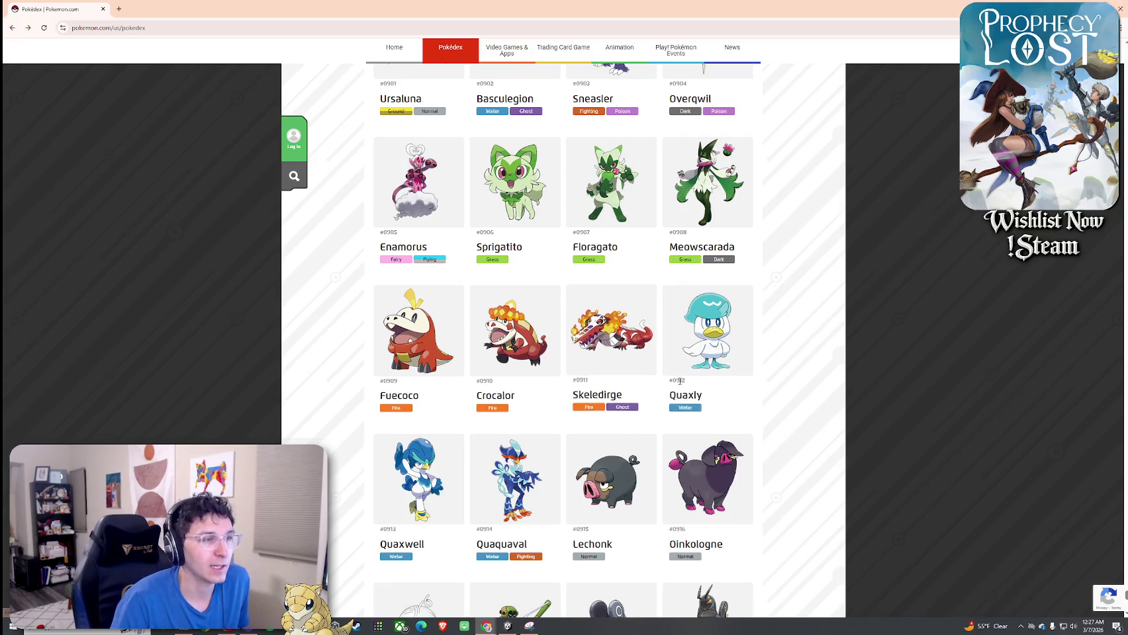
left_click(707, 331)
key("alt+Left")
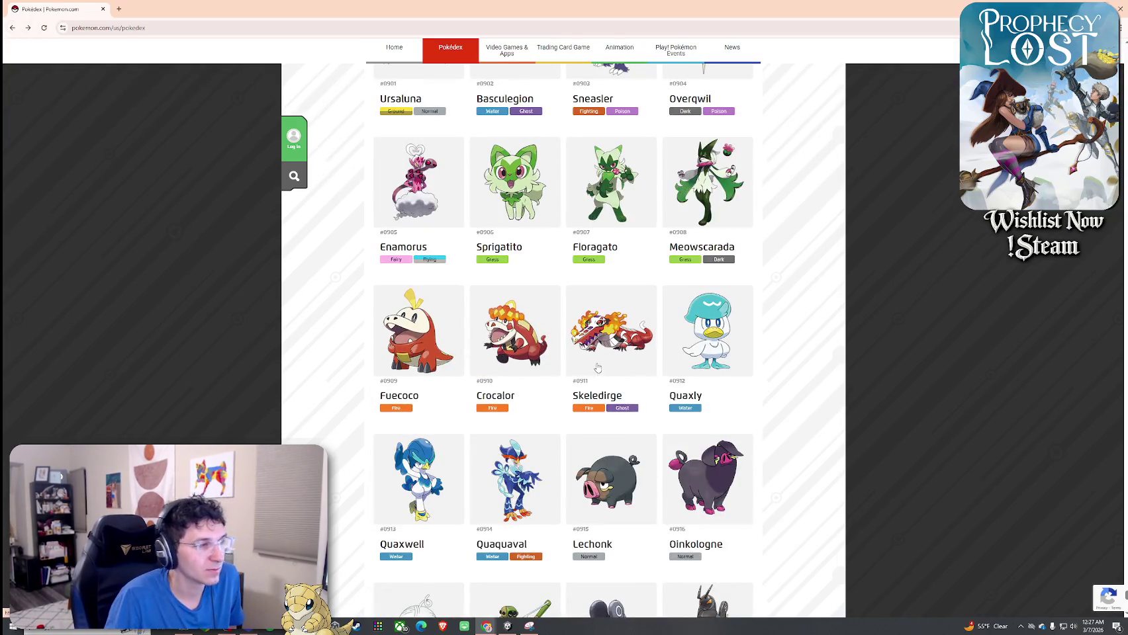
Review Fuecoco's entry and revisit Quaxly's, returning to the list each time
left_click(397, 354)
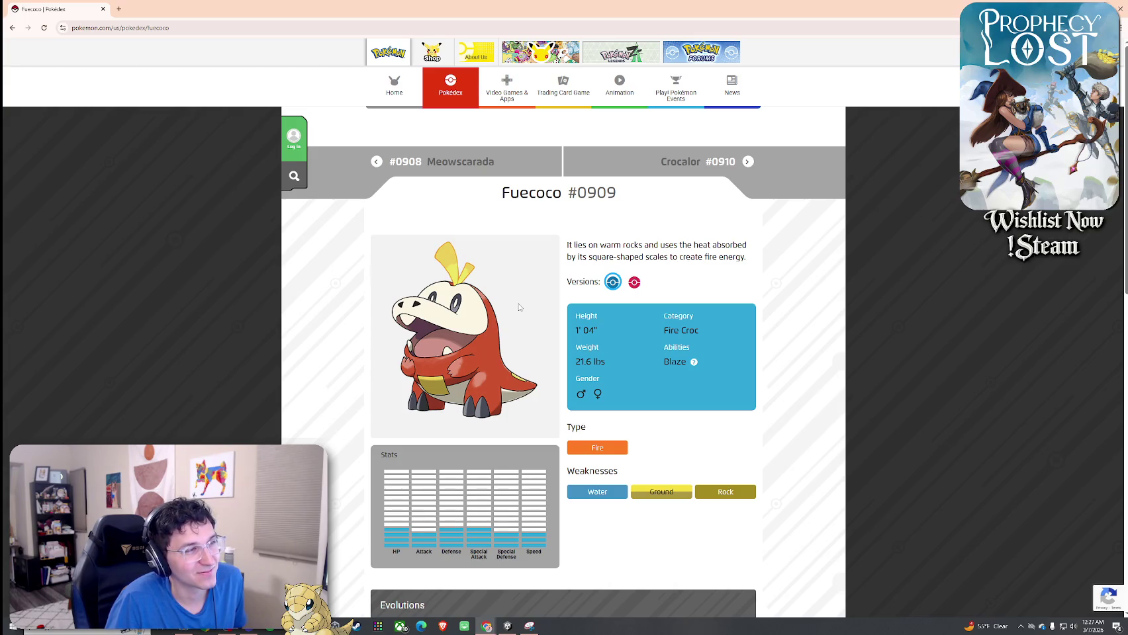
left_click(11, 29)
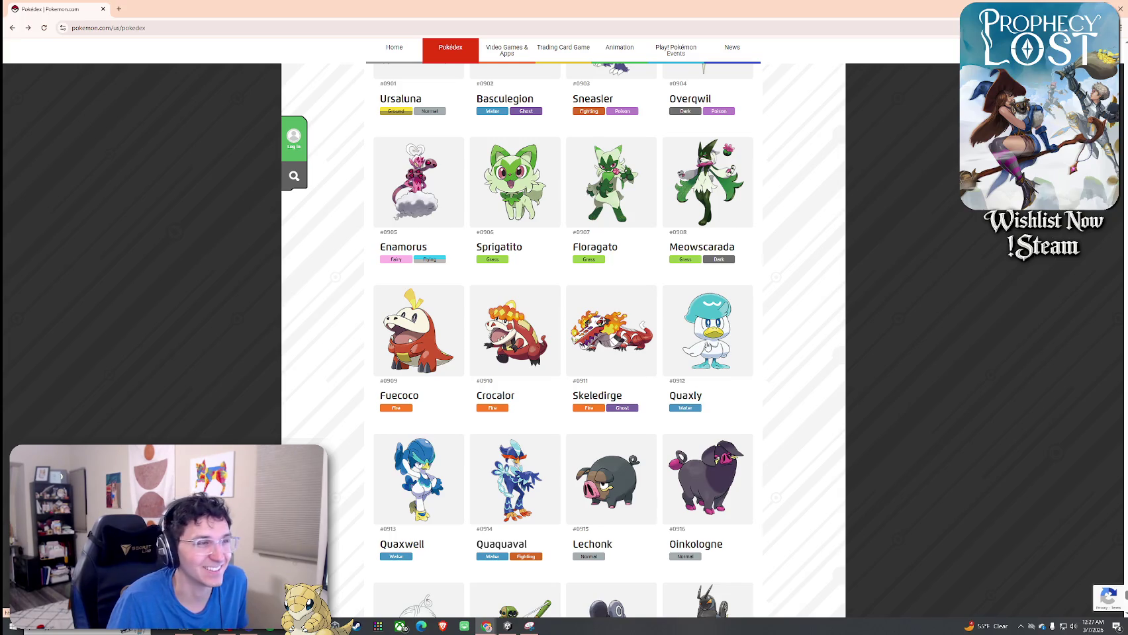
left_click(731, 346)
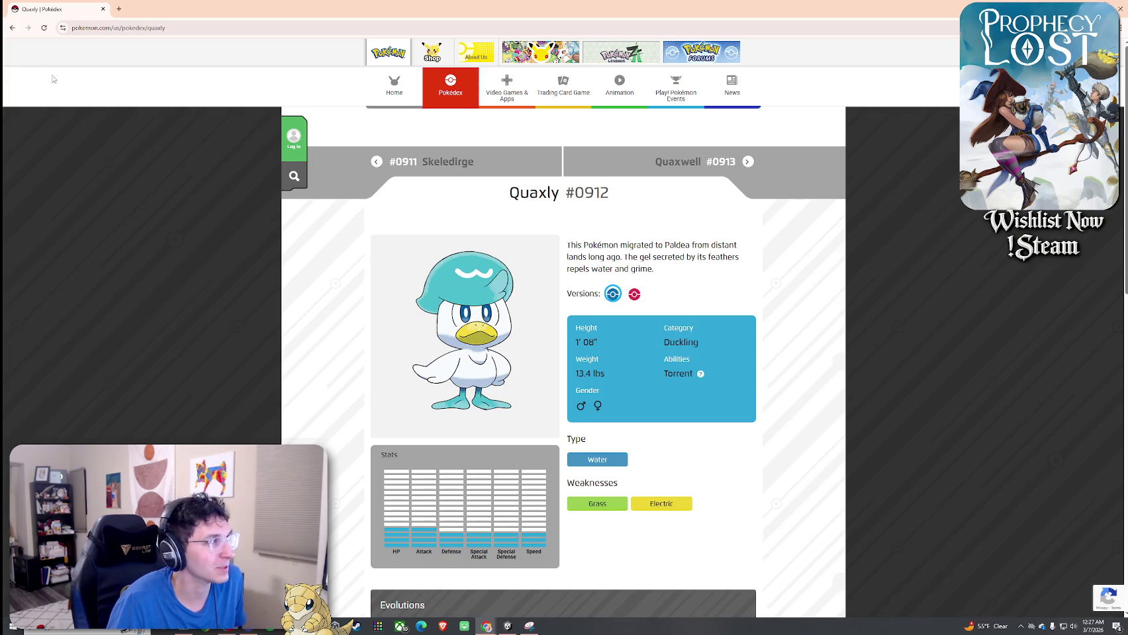
left_click(12, 27)
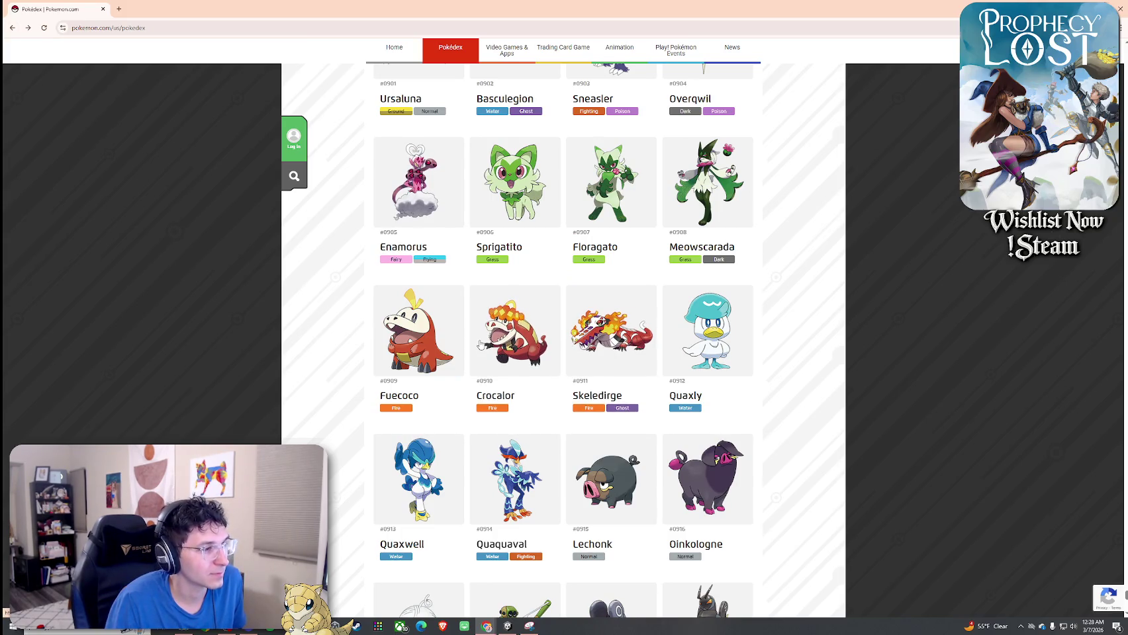
Check Lechonk's entry, then Fuecoco's again, and come back to the Paldea grid
scroll(480, 345, "down", 3)
left_click(609, 318)
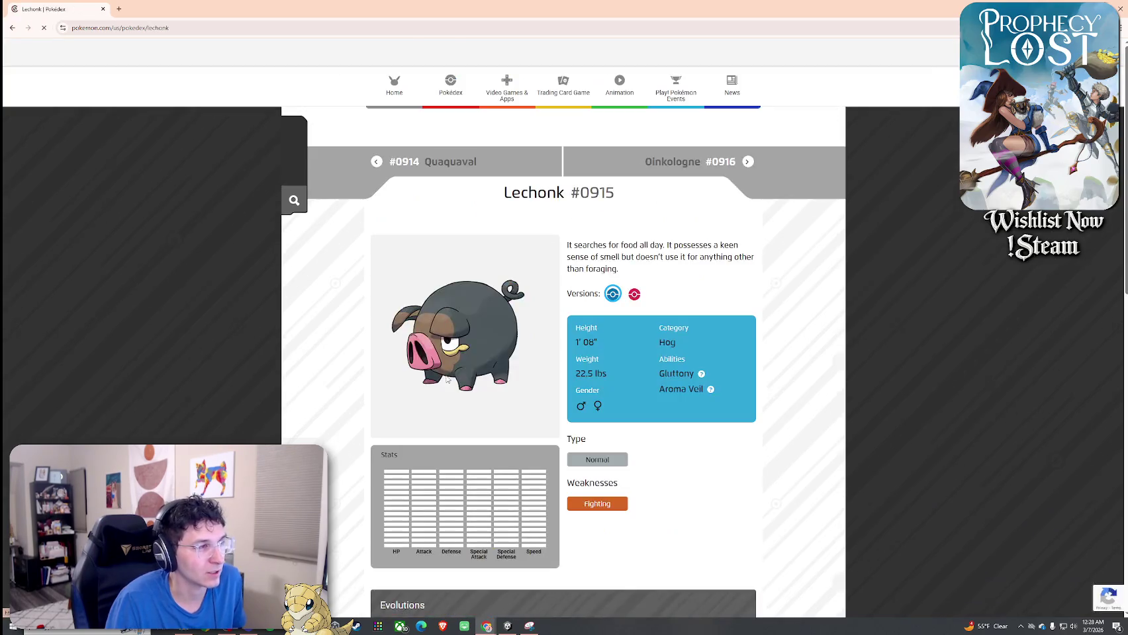
key("alt+Left")
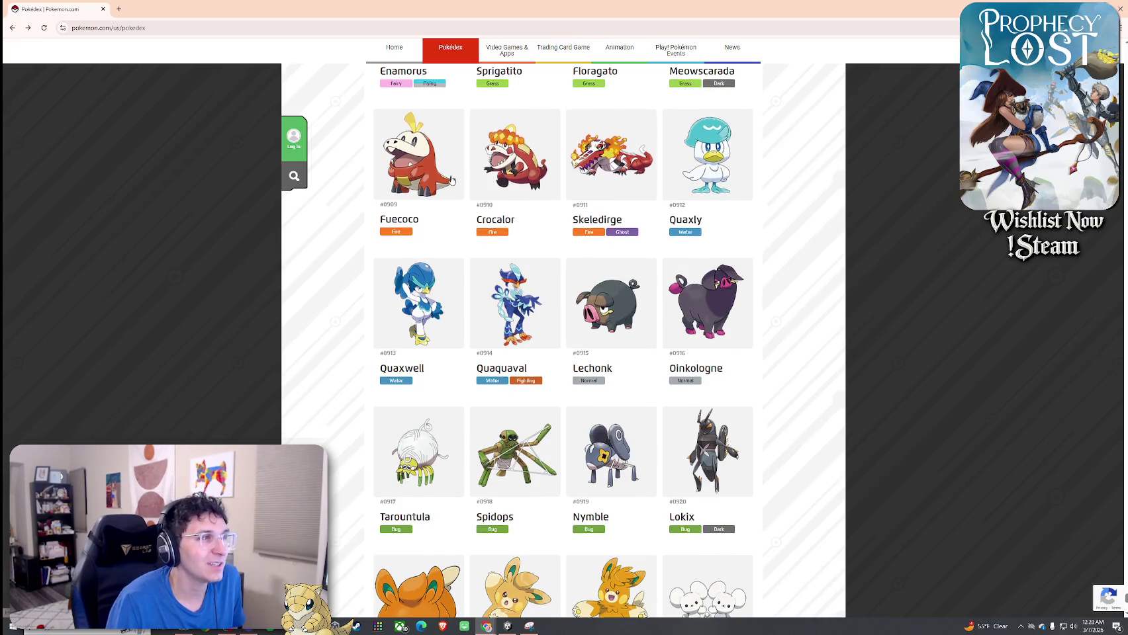
scroll(440, 251, "up", 1)
left_click(437, 267)
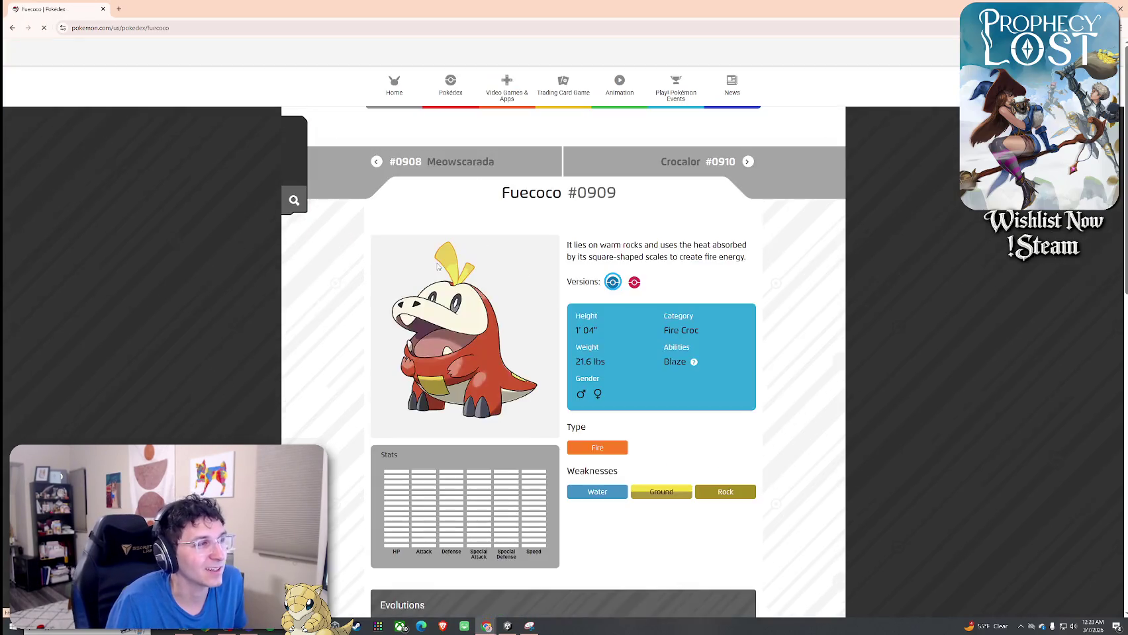
left_click(12, 28)
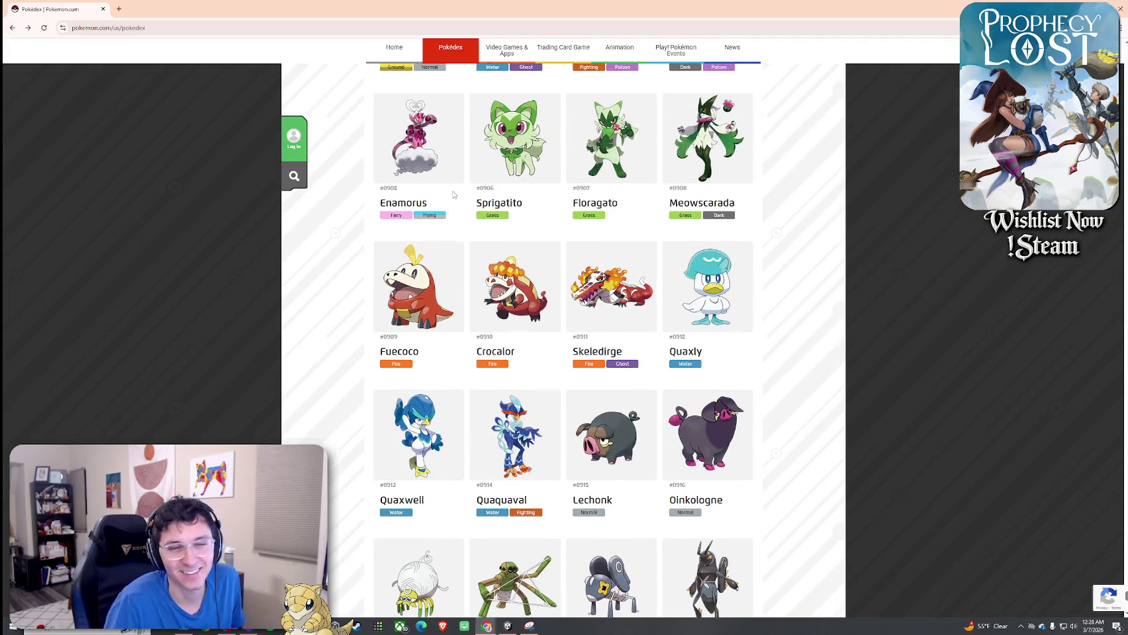
scroll(454, 199, "down", 1)
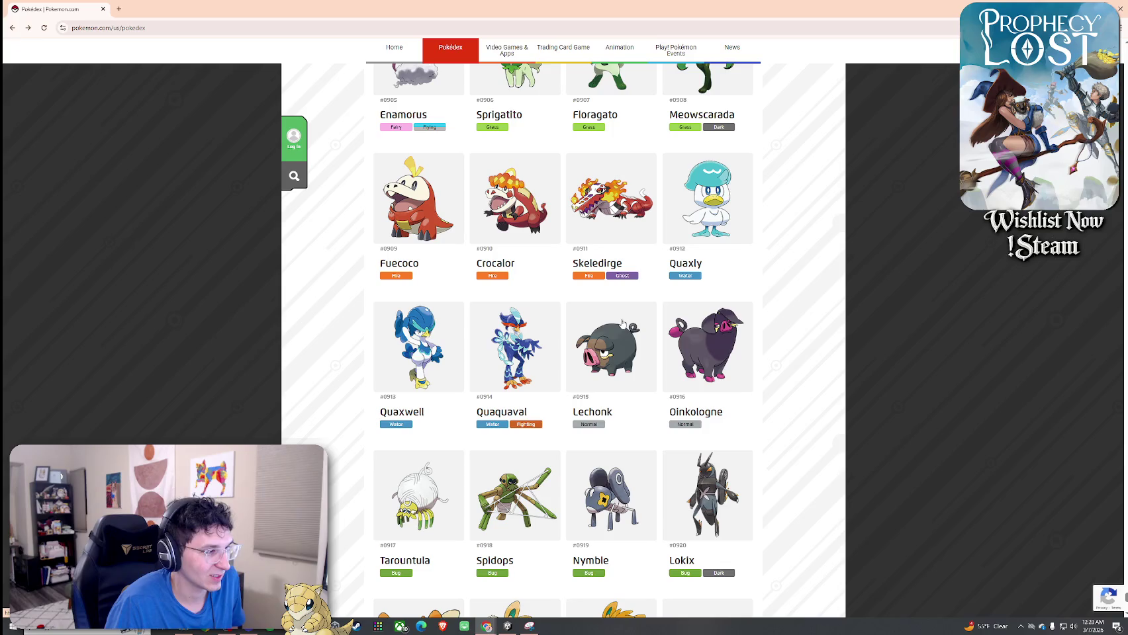
Load more Pokémon and look over Dachsbun's entry
scroll(622, 322, "down", 2)
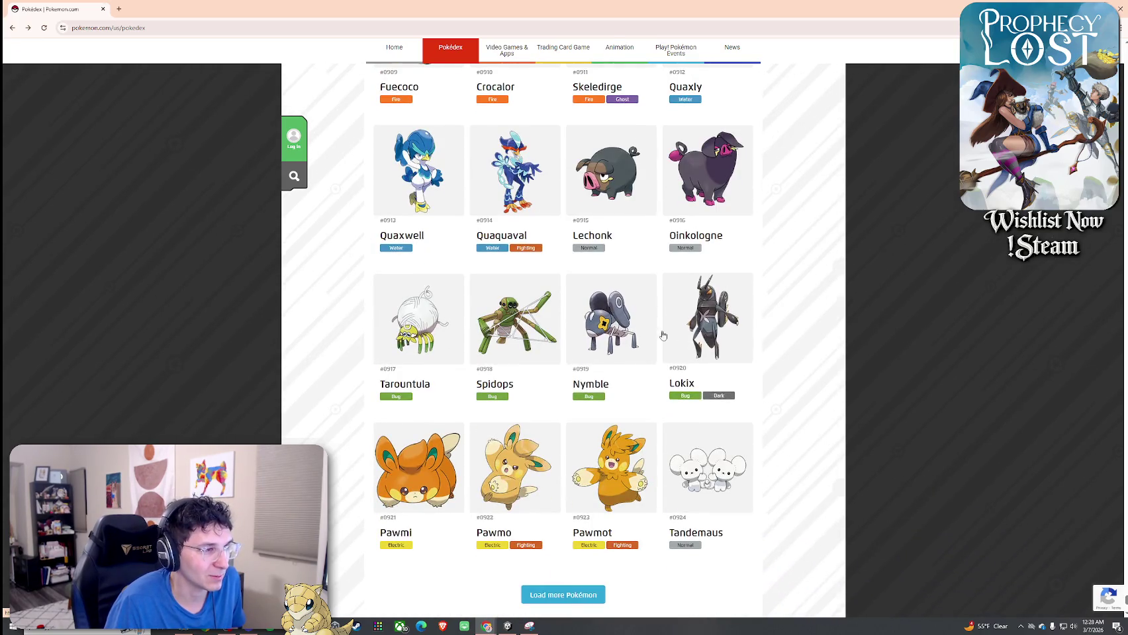
left_click(579, 595)
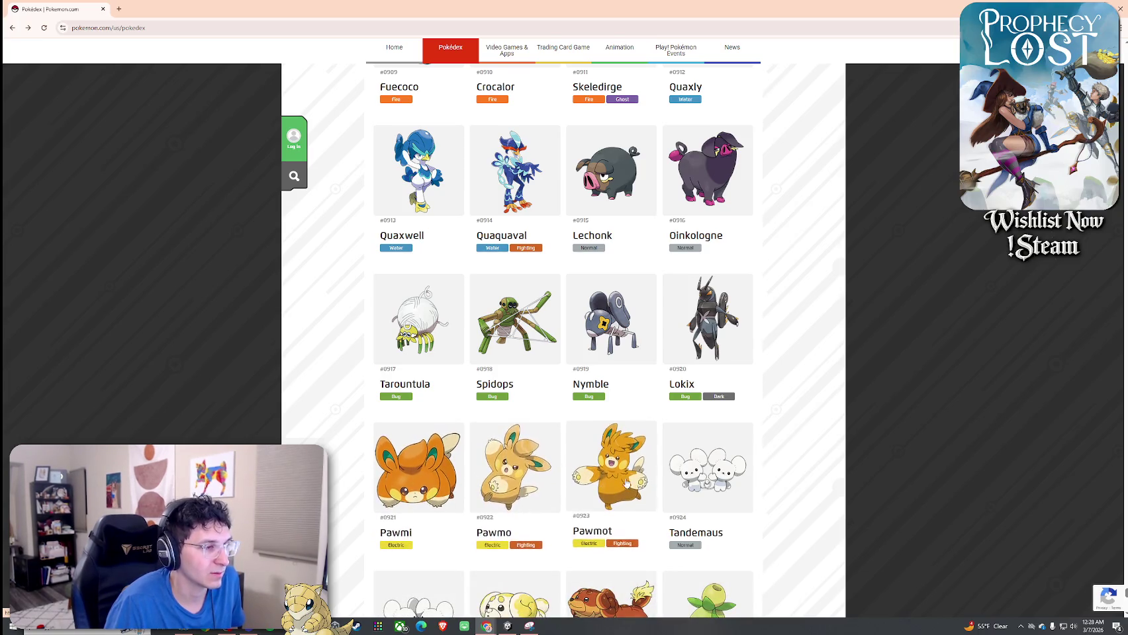
scroll(551, 391, "down", 3)
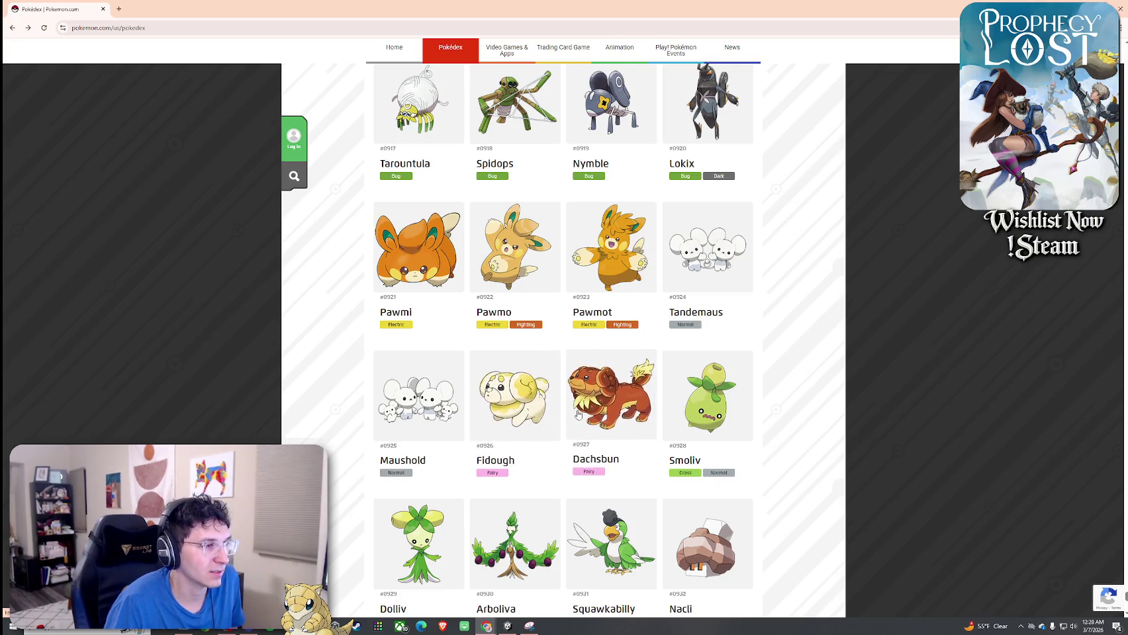
left_click(603, 397)
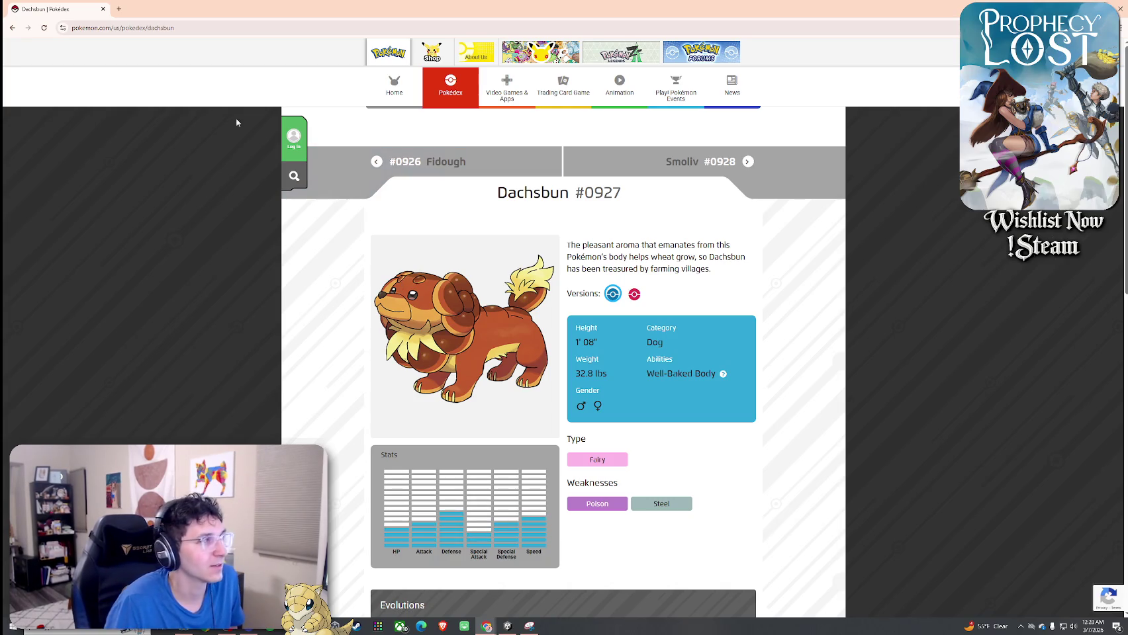
left_click(13, 28)
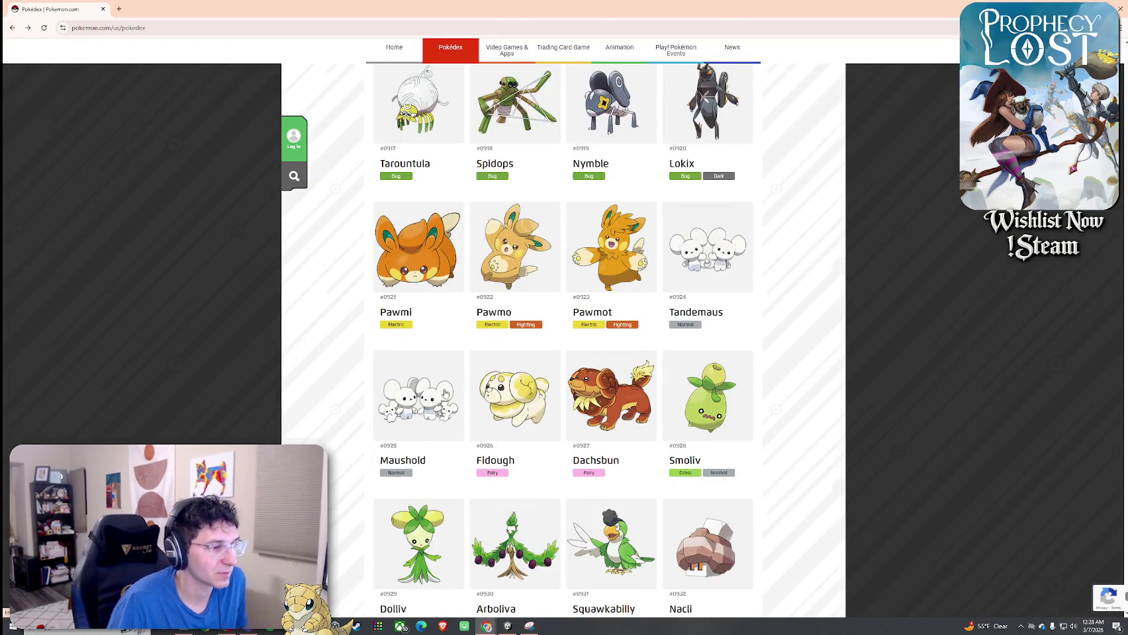
Load the next batch through Toedscool #0948 and view Ceruledge's entry
scroll(522, 378, "down", 2)
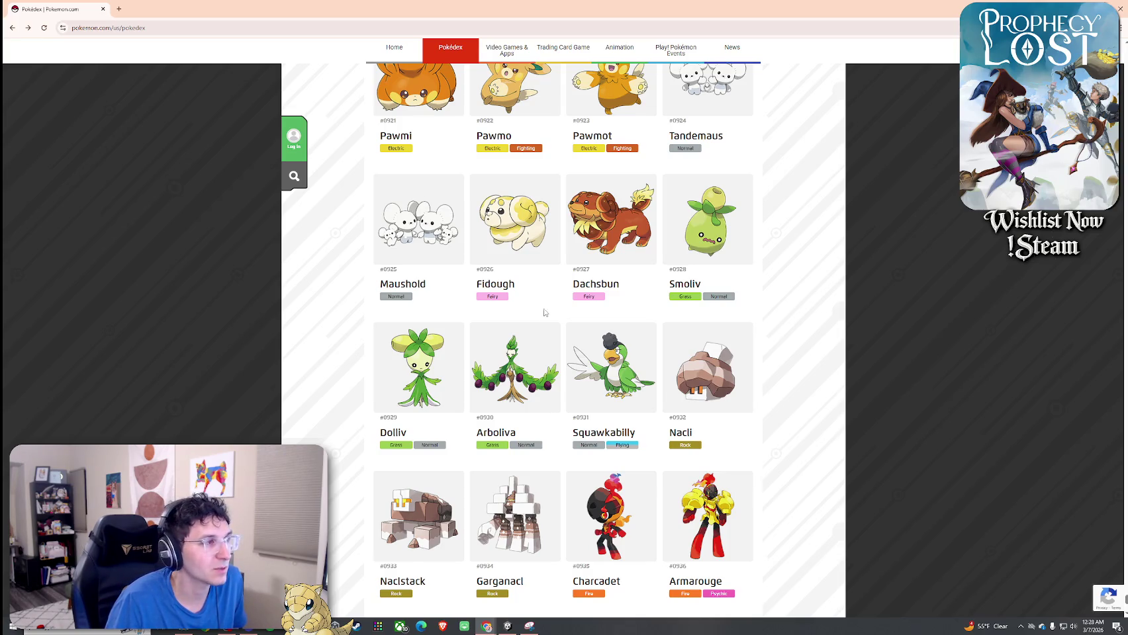
scroll(544, 311, "up", 8)
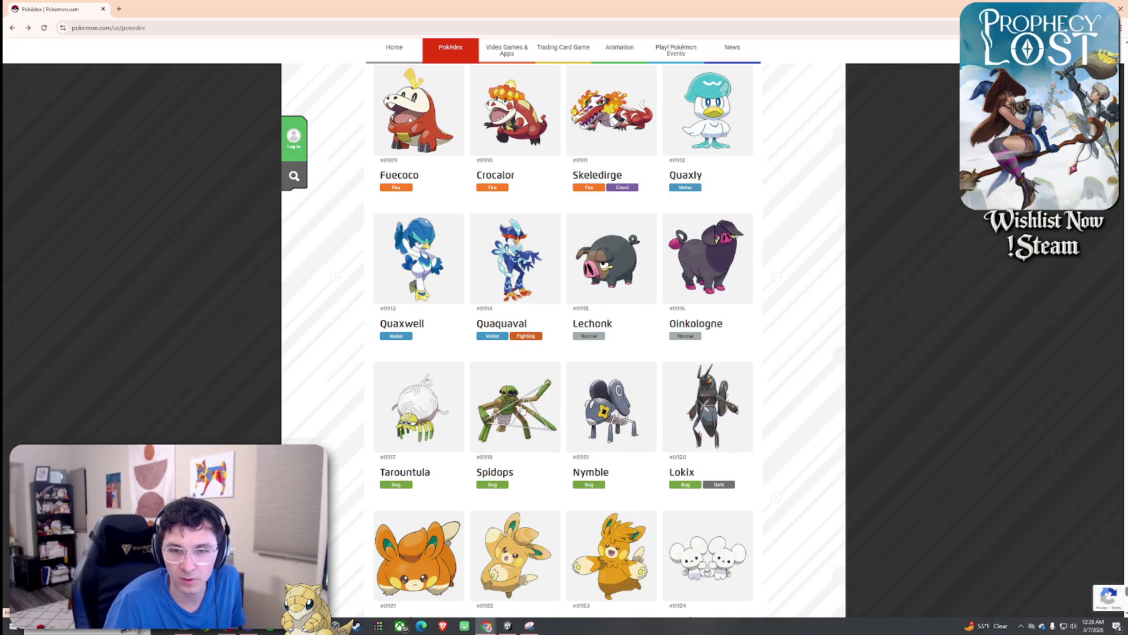
scroll(523, 409, "down", 3)
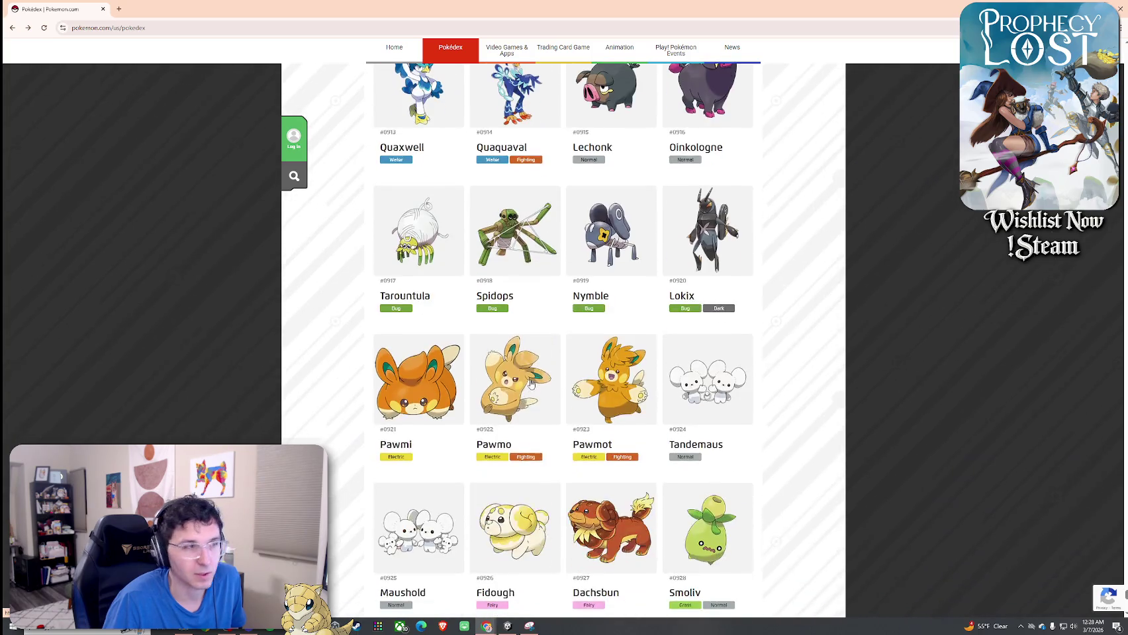
scroll(522, 409, "down", 2)
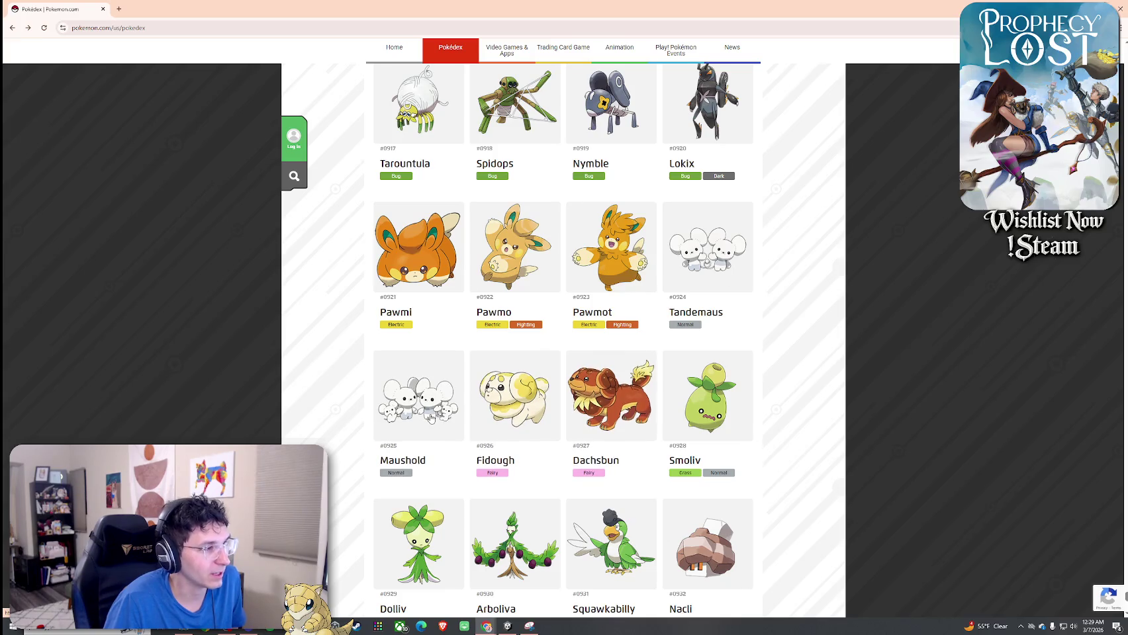
scroll(432, 426, "down", 1)
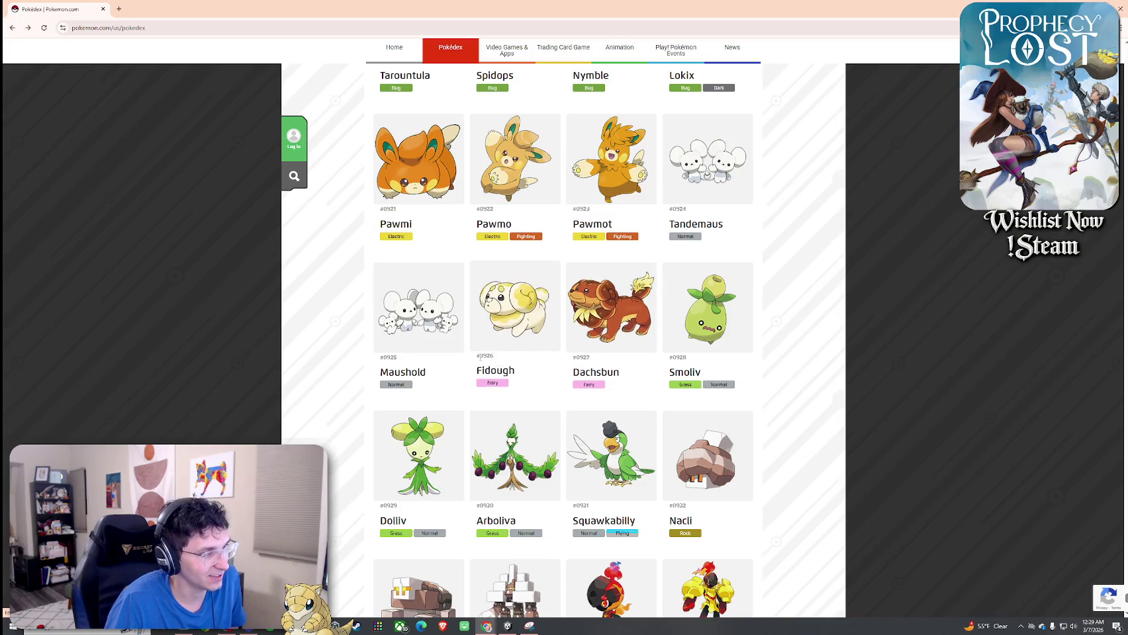
scroll(520, 342, "down", 2)
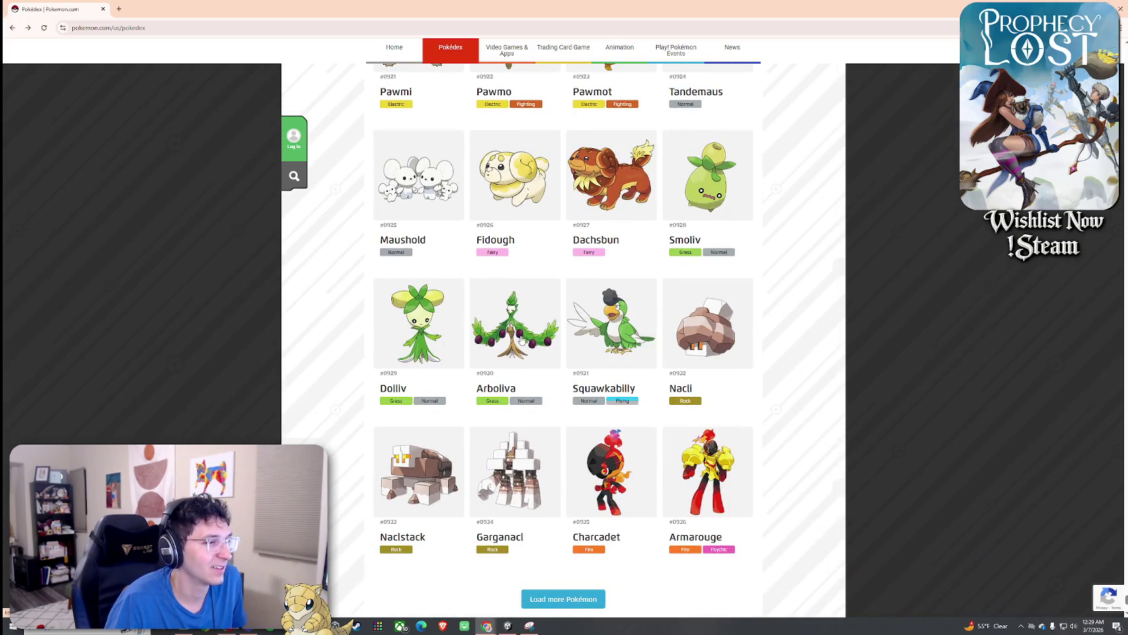
scroll(520, 340, "down", 1)
left_click(574, 518)
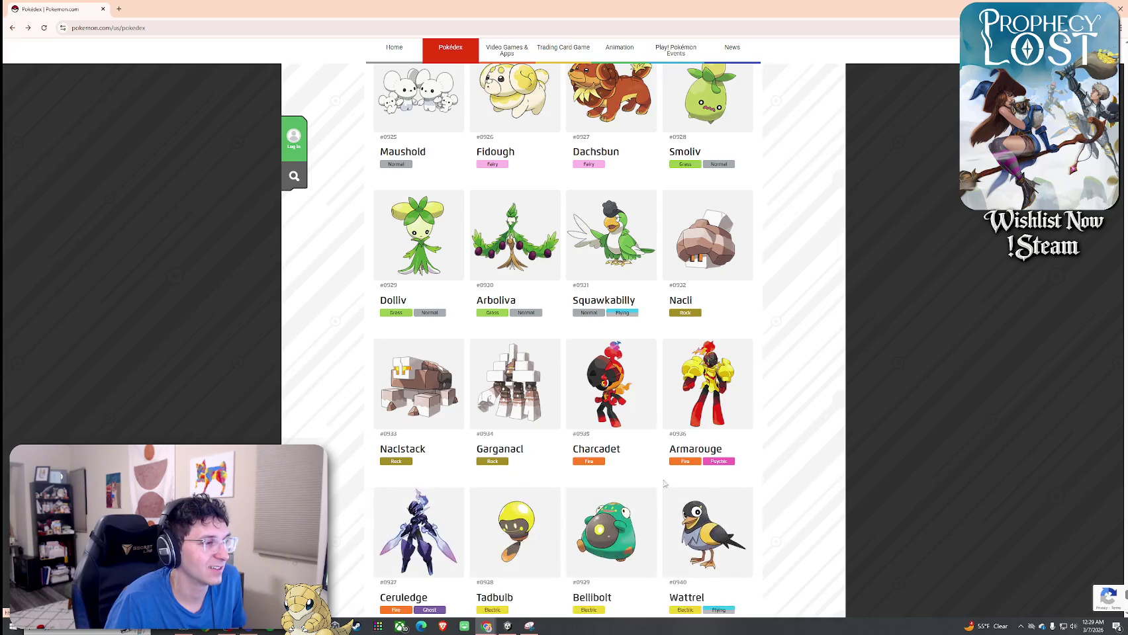
scroll(667, 487, "down", 1)
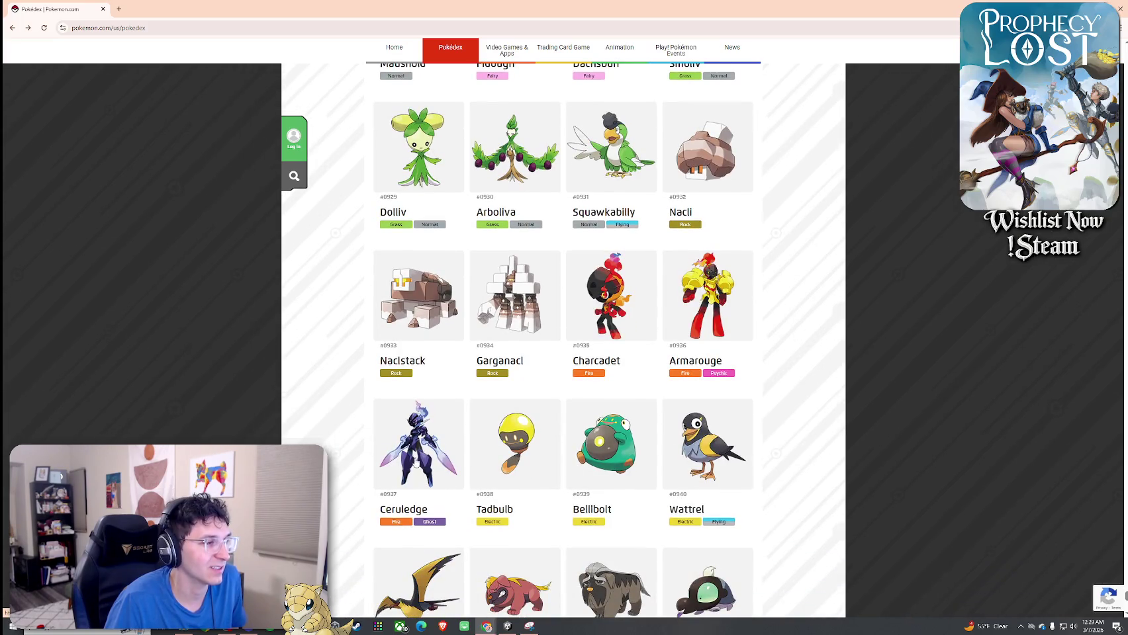
left_click(418, 450)
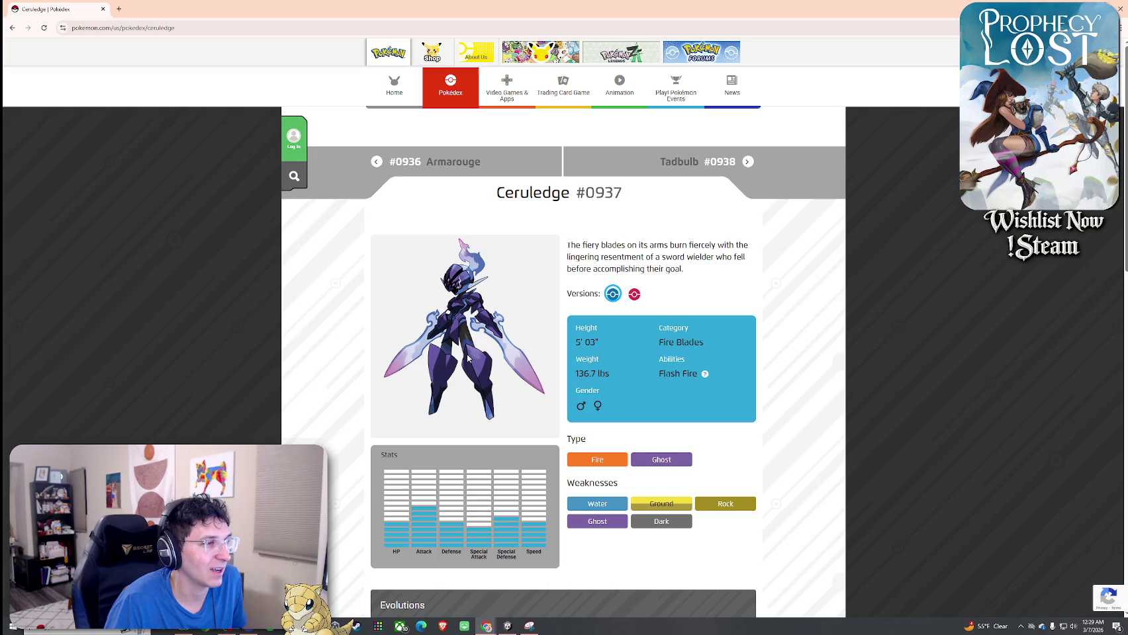
left_click(13, 28)
Open Mabosstiff's #0943 entry and scroll to its evolution from Maschiff and cards
scroll(460, 278, "down", 3)
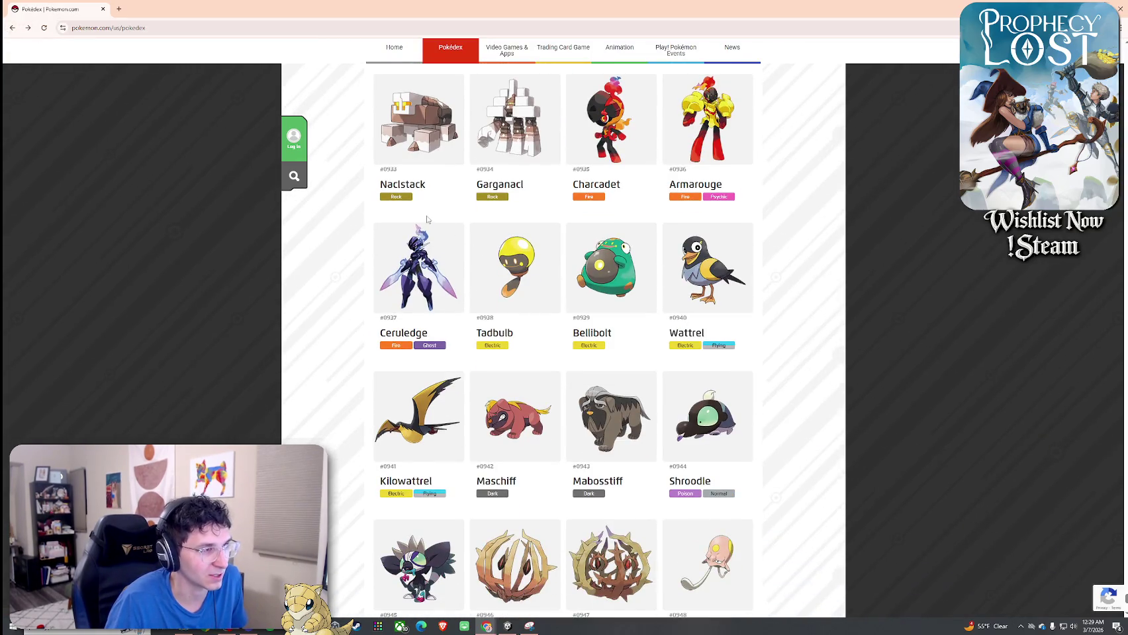
scroll(603, 321, "down", 2)
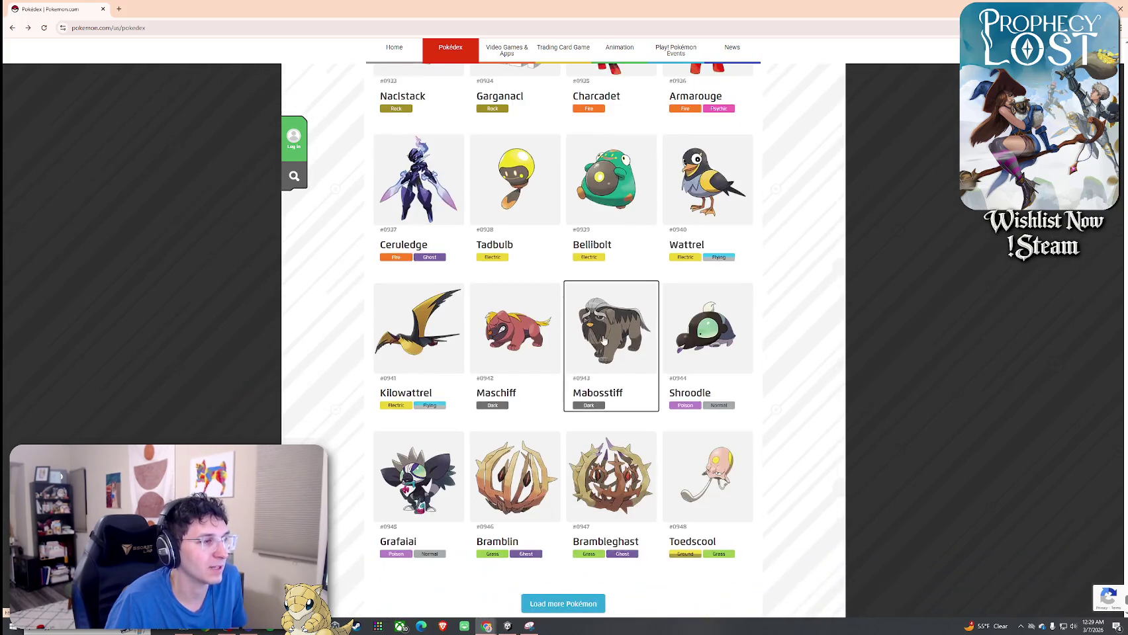
left_click(604, 339)
scroll(490, 324, "down", 3)
scroll(462, 306, "up", 3)
scroll(494, 339, "down", 7)
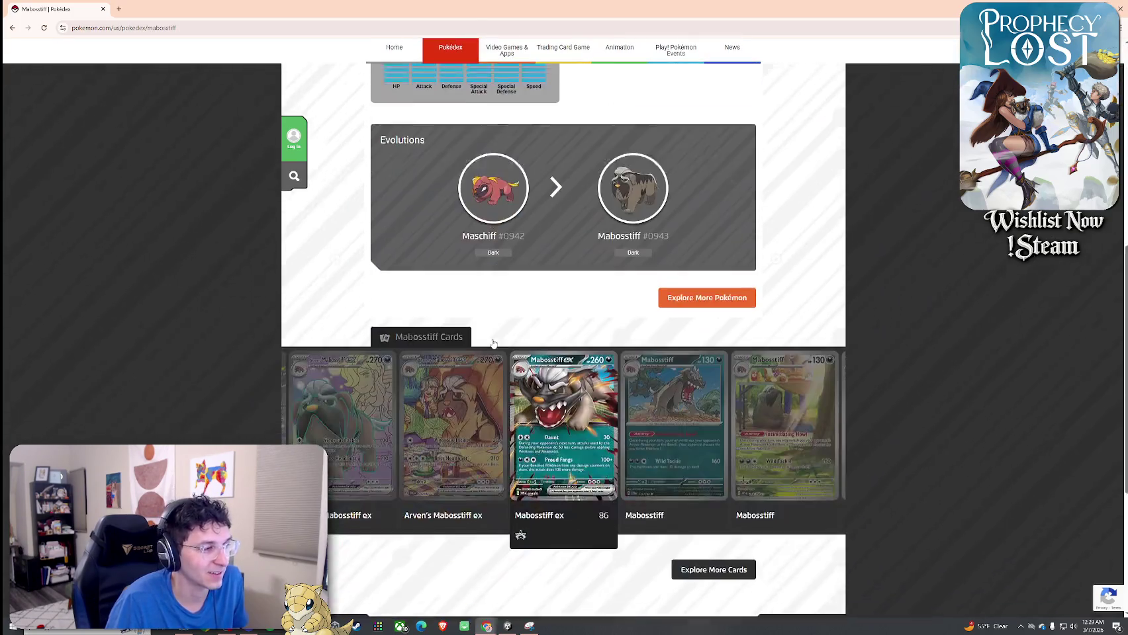
Open Mabosstiff's 218/198 Illustration Rare card and its image in a separate tab
left_click(799, 425)
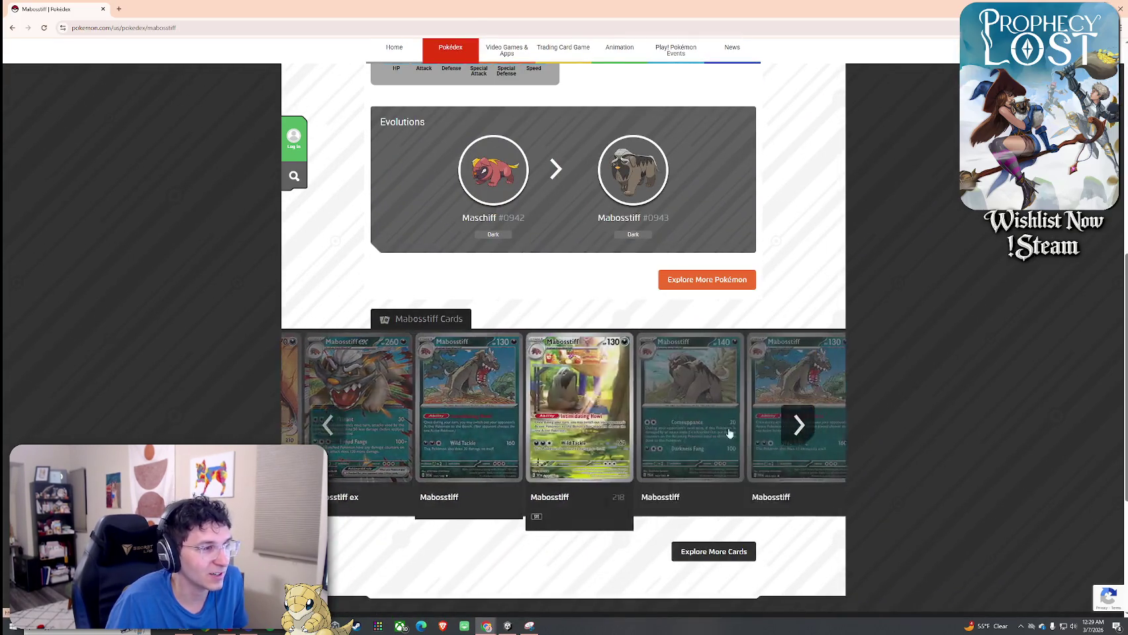
left_click(562, 436)
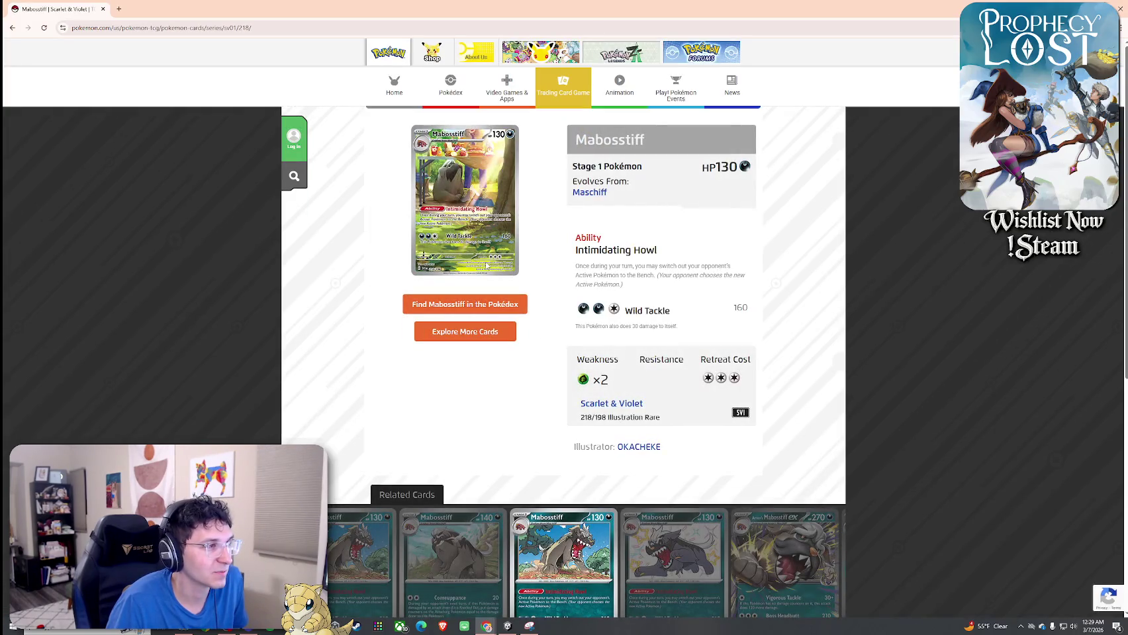
right_click(459, 253)
left_click(506, 262)
left_click(196, 6)
left_click(313, 8)
Inspect the full-size card image, close it, and return to the Pokédex list
scroll(591, 346, "up", 5, "ctrl")
scroll(591, 346, "up", 3, "ctrl")
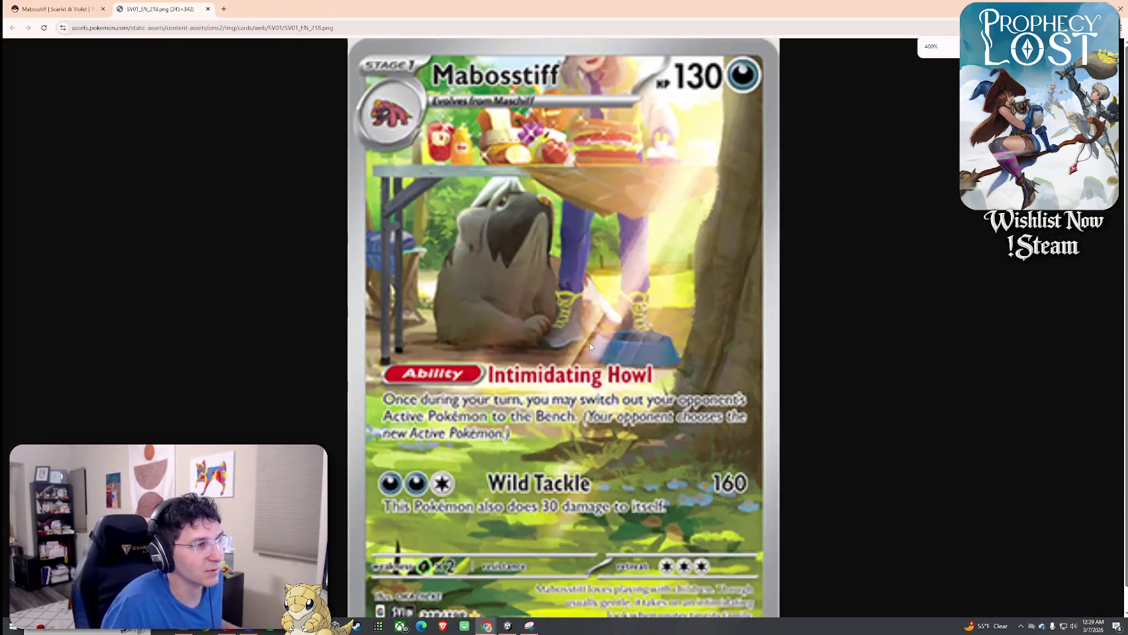
scroll(591, 346, "down", 2, "ctrl")
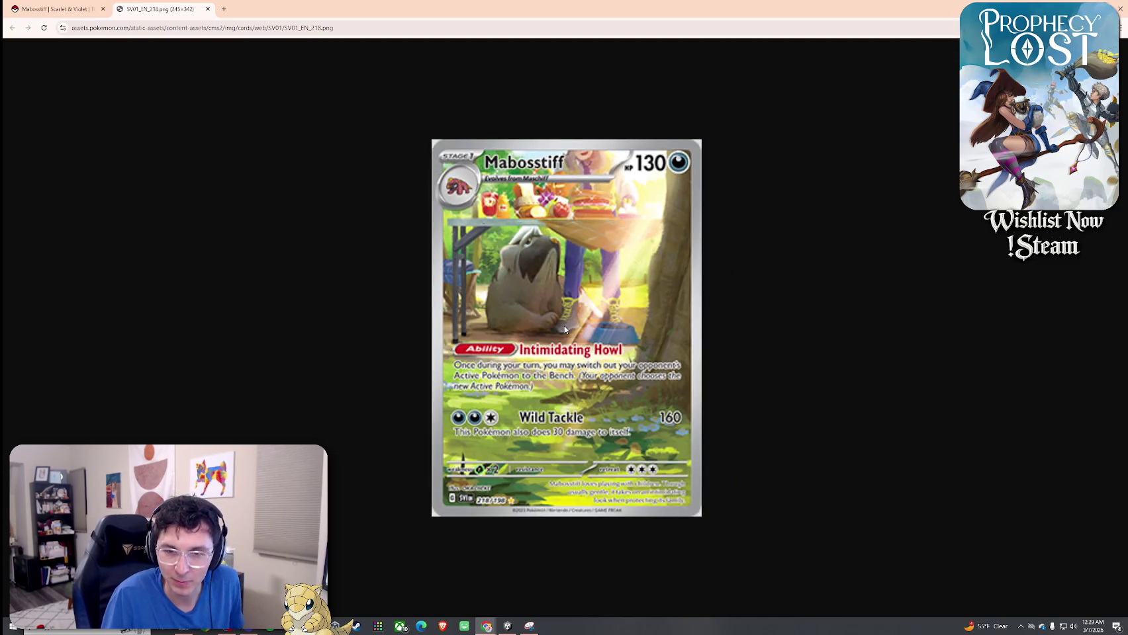
left_click(207, 9)
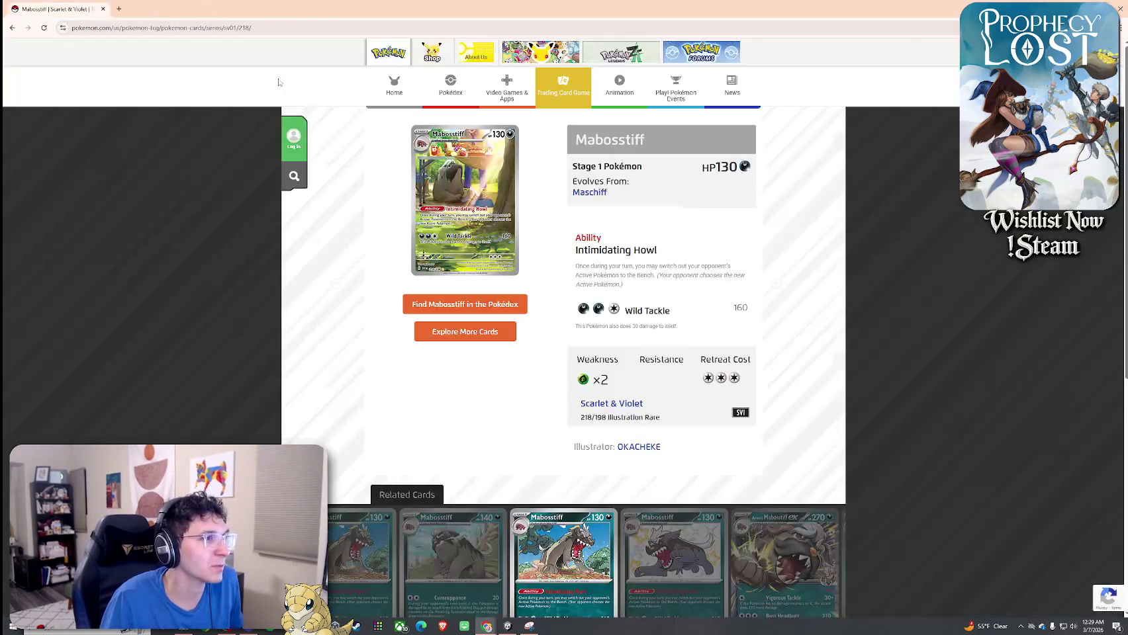
left_click(13, 28)
left_click(13, 29)
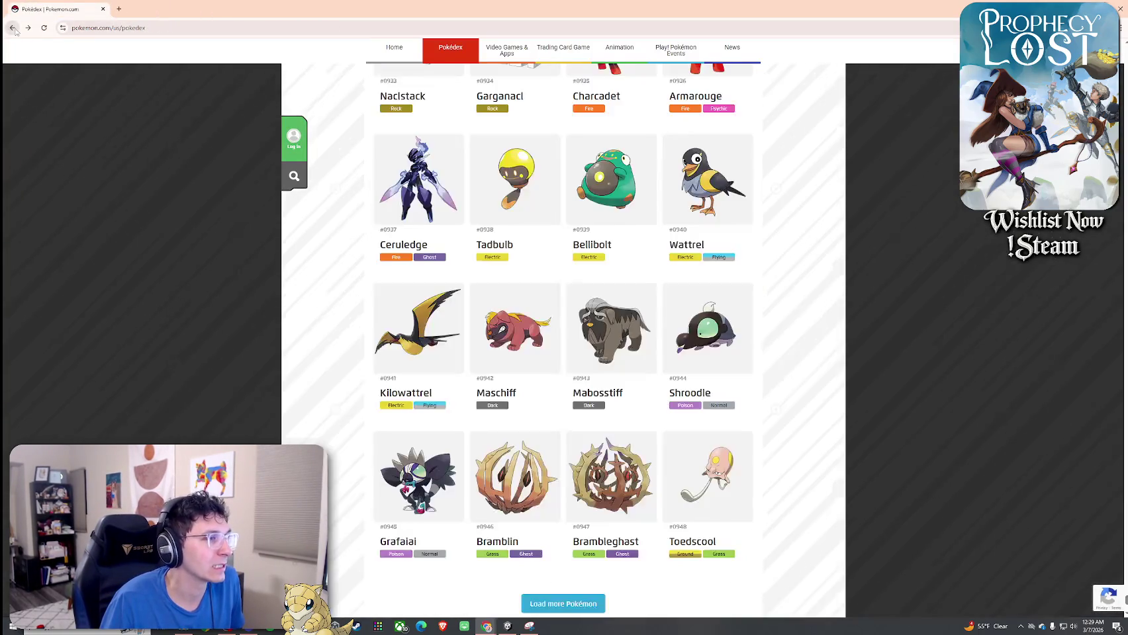
Search the page for 'bisharp' to find Bisharp in the Pokédex list
scroll(395, 237, "up", 3)
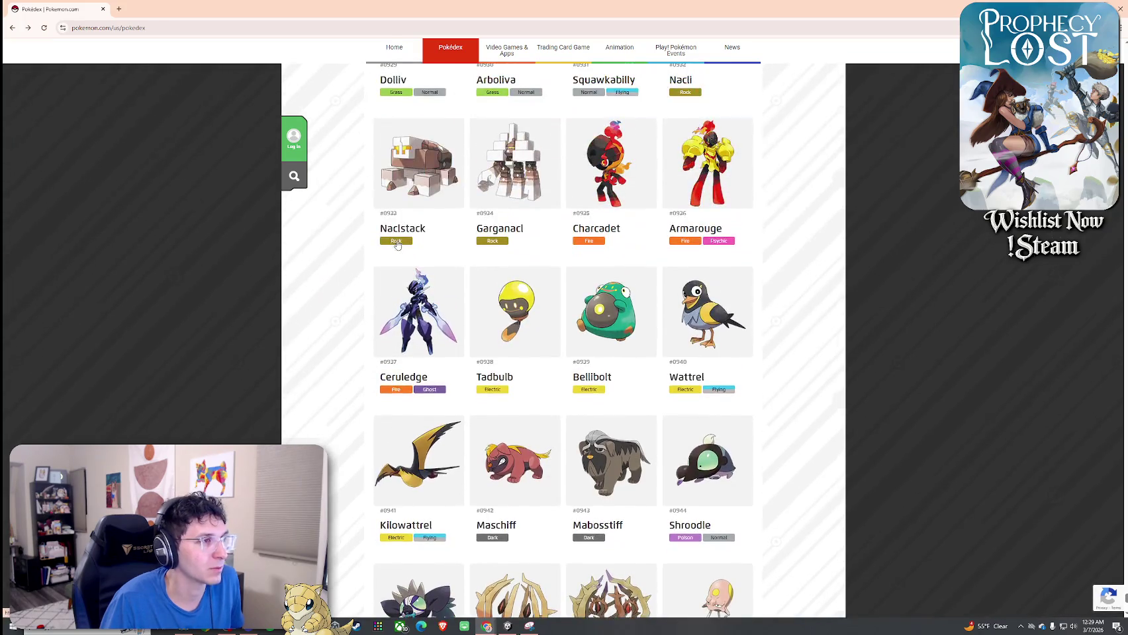
scroll(799, 142, "up", 2)
key("ctrl+f")
type("bisharp")
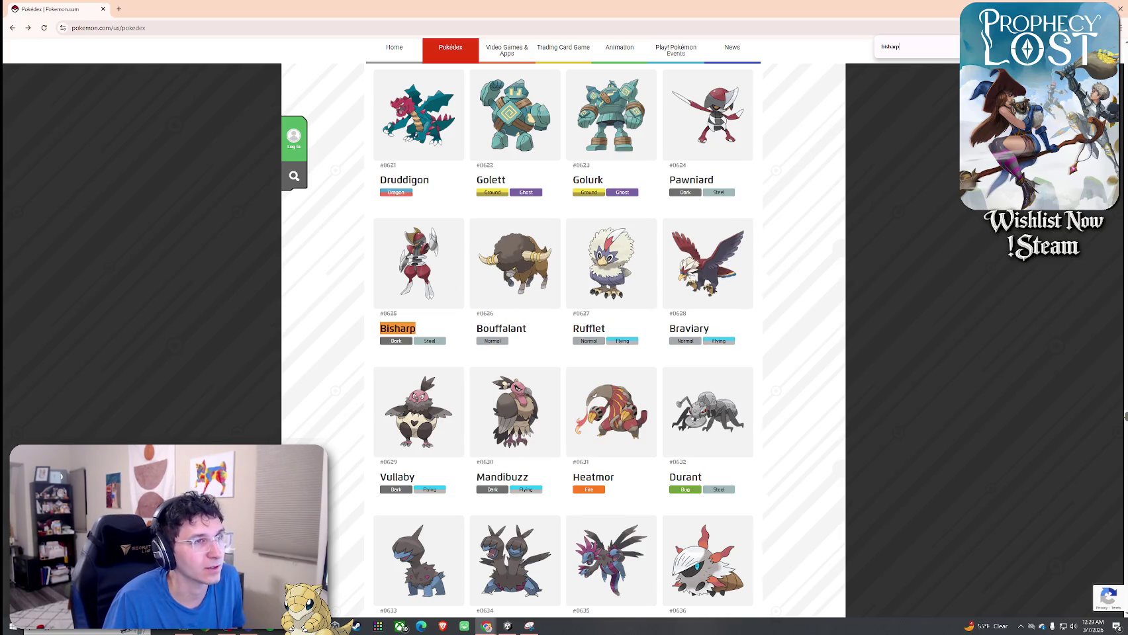
key("Escape")
Scroll down the list and check Mabosstiff's entry before returning to the grid
scroll(955, 203, "down", 3)
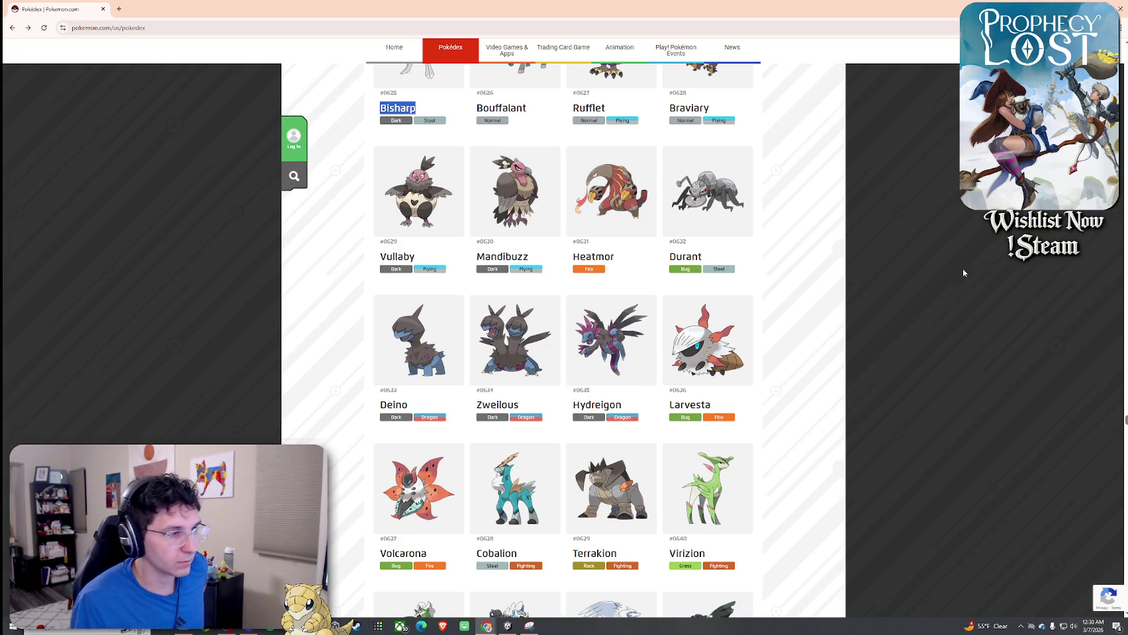
scroll(924, 260, "down", 10)
scroll(888, 203, "down", 10)
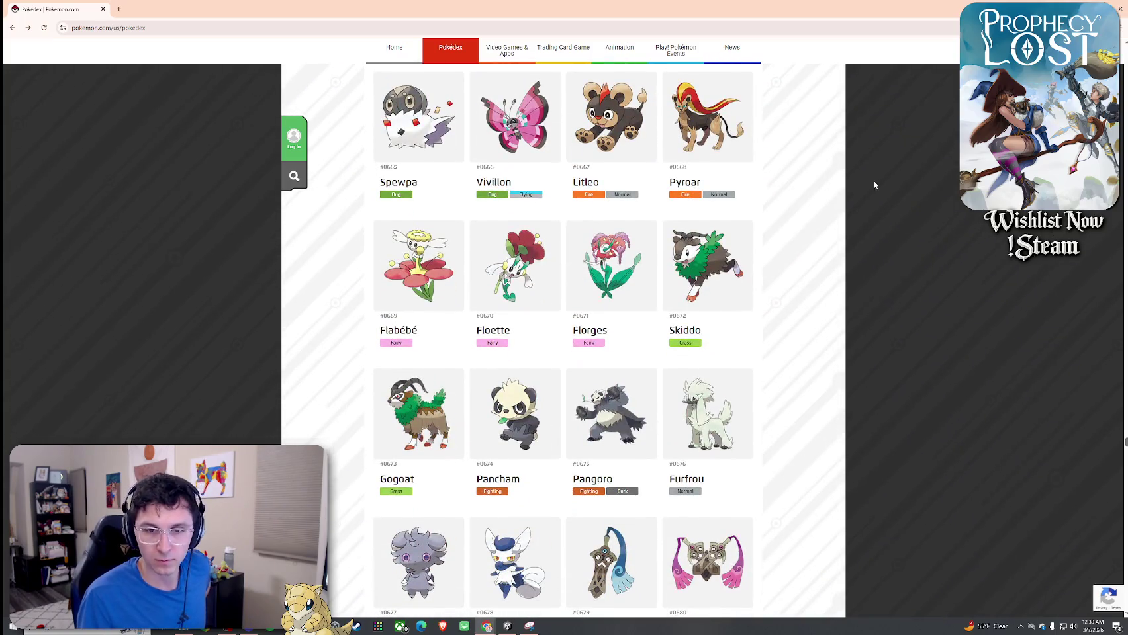
scroll(884, 259, "down", 20)
scroll(889, 263, "down", 20)
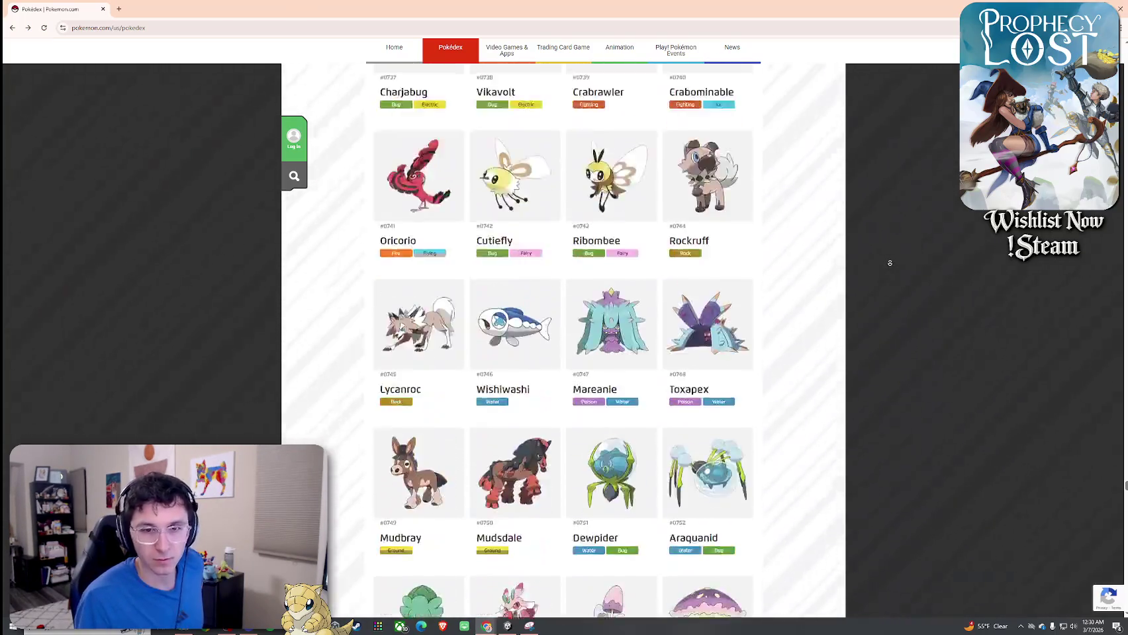
scroll(890, 263, "down", 20)
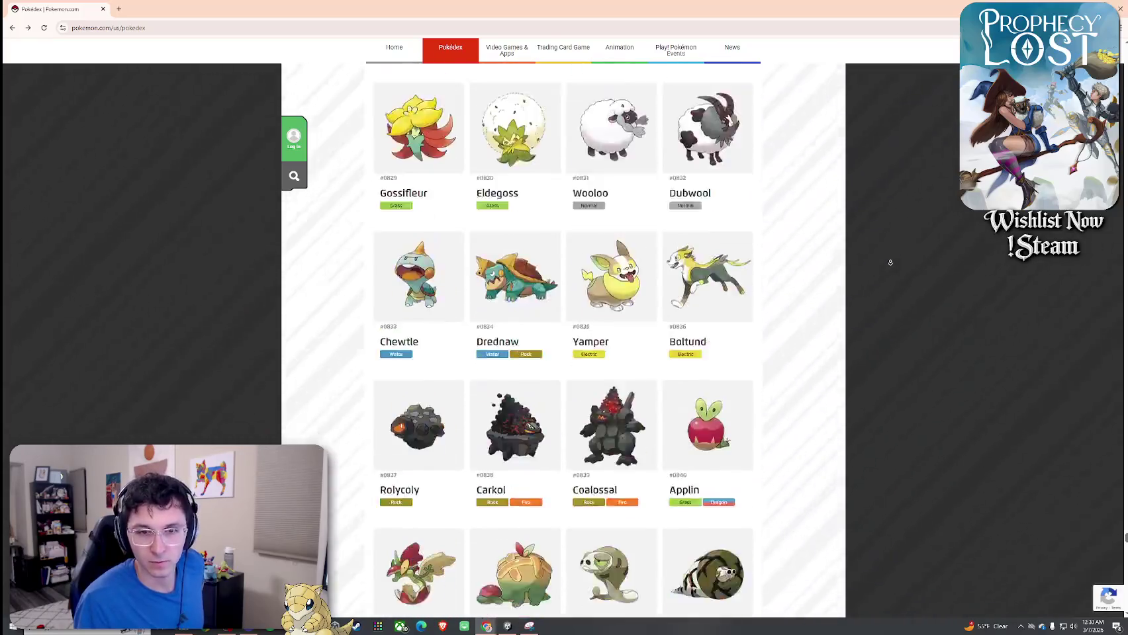
scroll(890, 263, "down", 15)
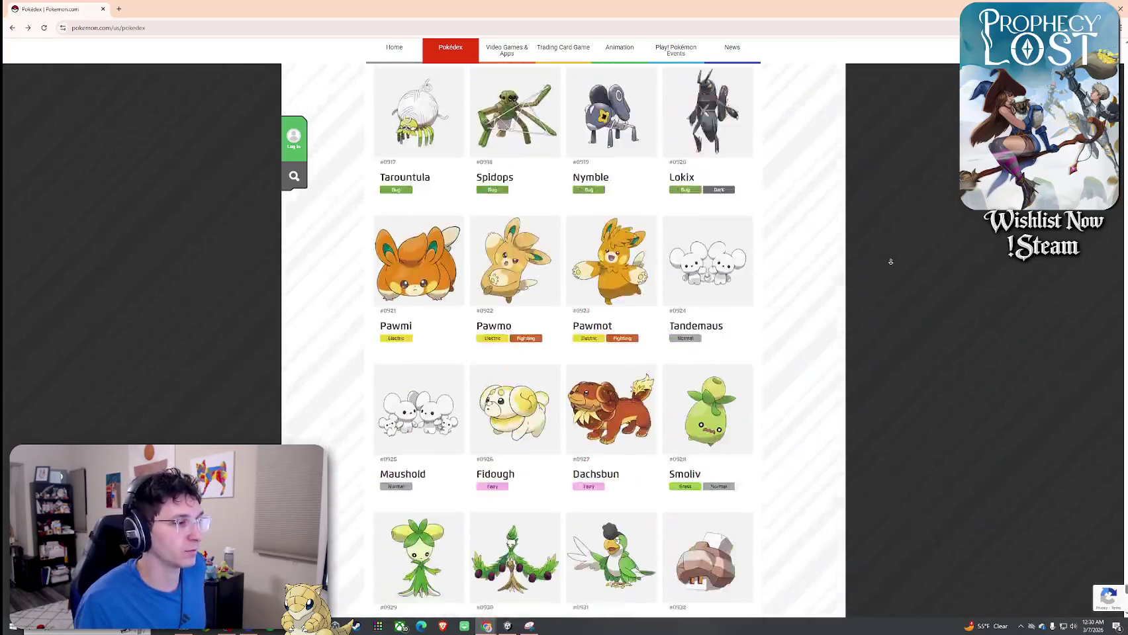
scroll(891, 263, "down", 5)
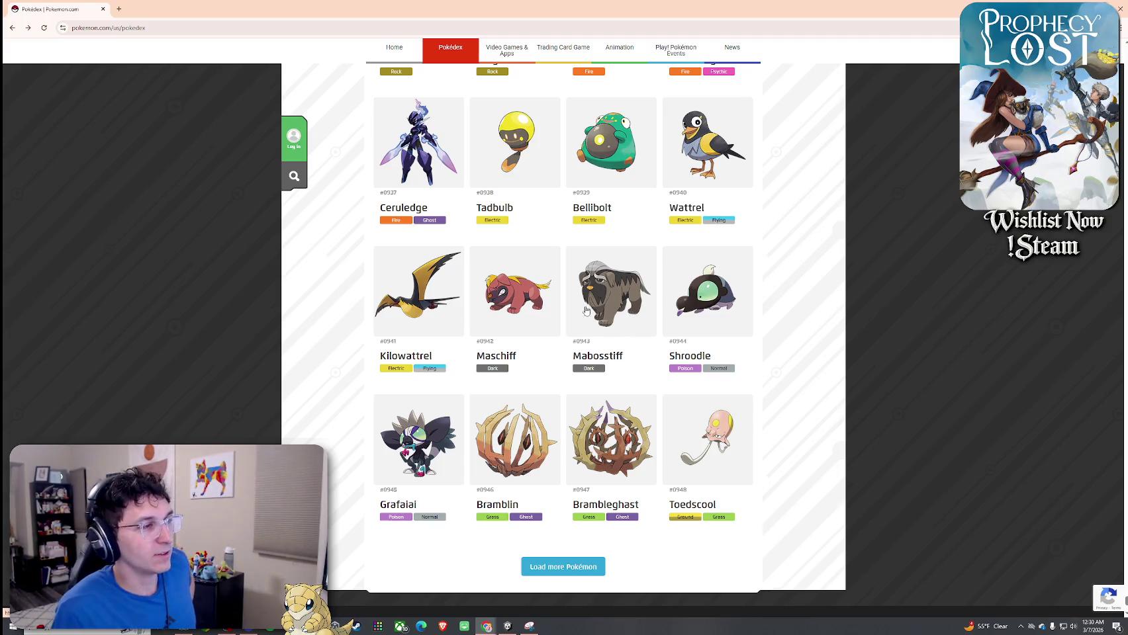
left_click(612, 302)
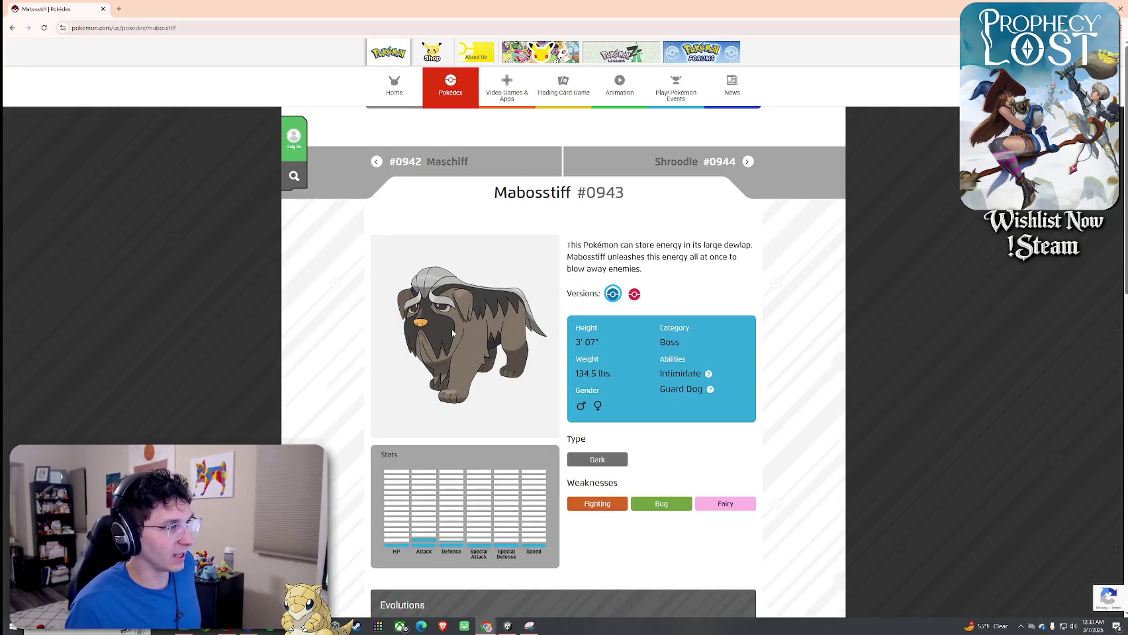
key("alt+Left")
Load three more batches so the grid extends past Houndstone #0972 to Veluza #0976
scroll(454, 338, "down", 2)
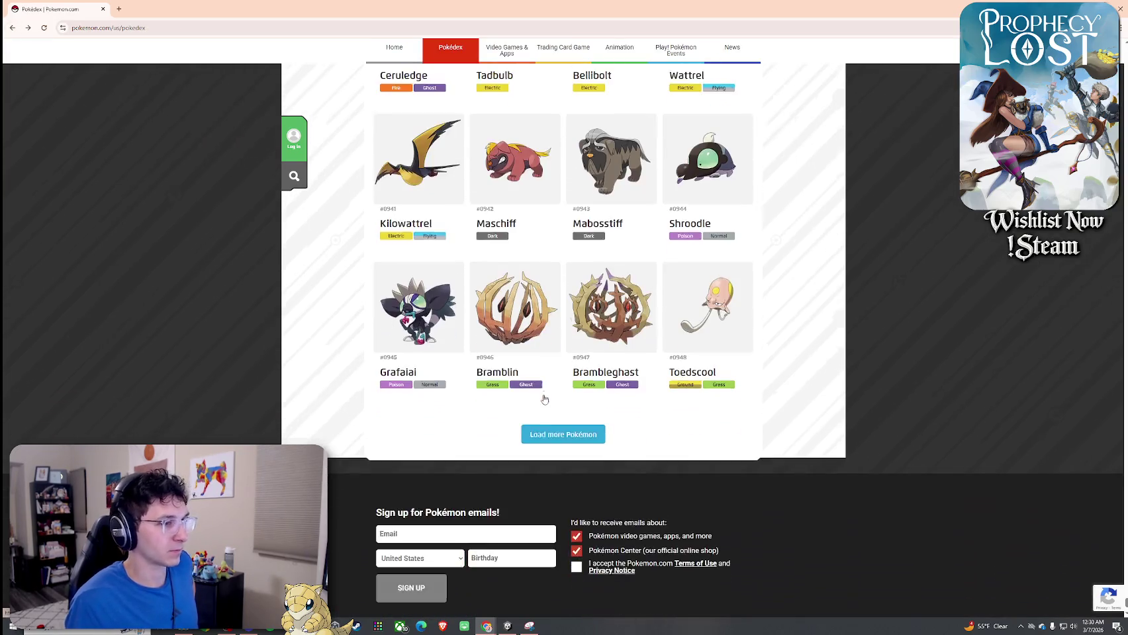
left_click(561, 437)
scroll(552, 397, "down", 2)
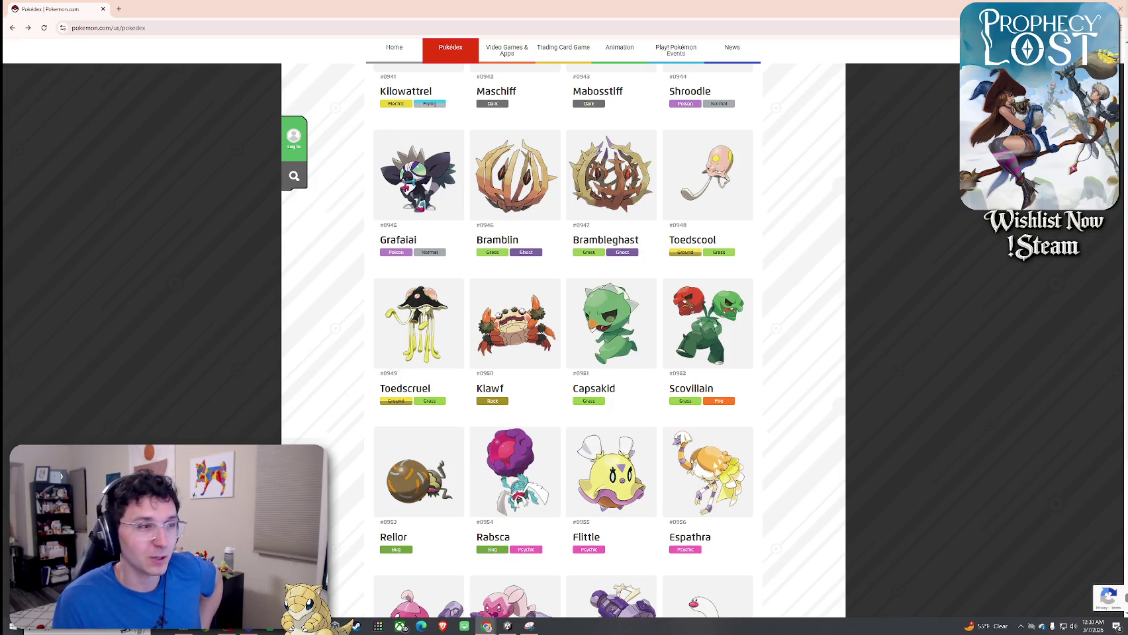
scroll(863, 387, "down", 3)
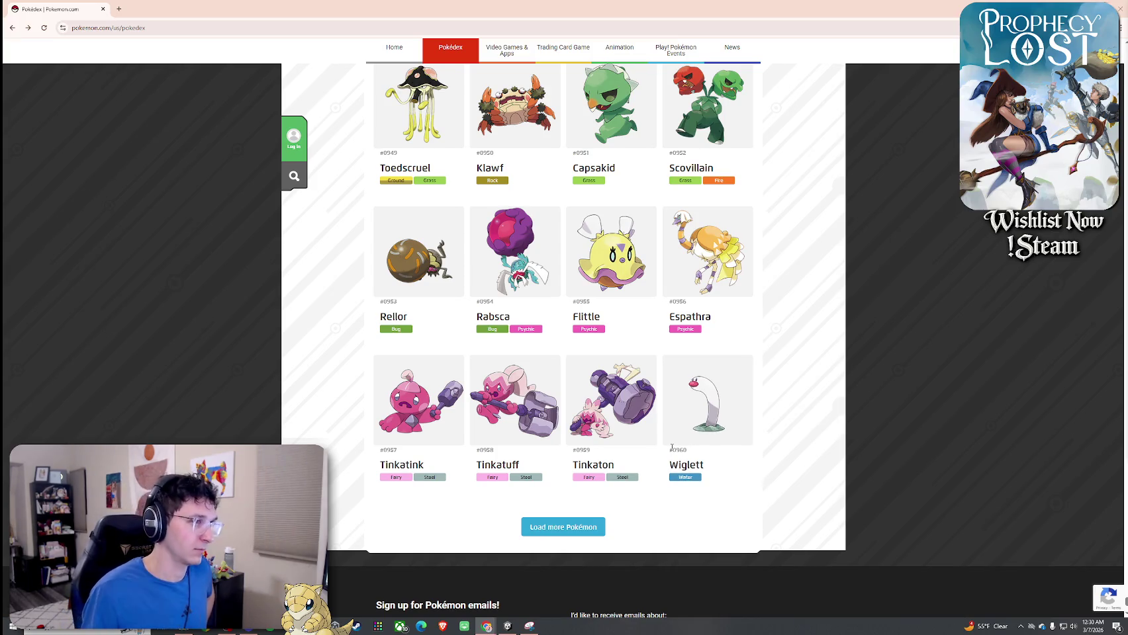
left_click(567, 523)
scroll(596, 477, "down", 3)
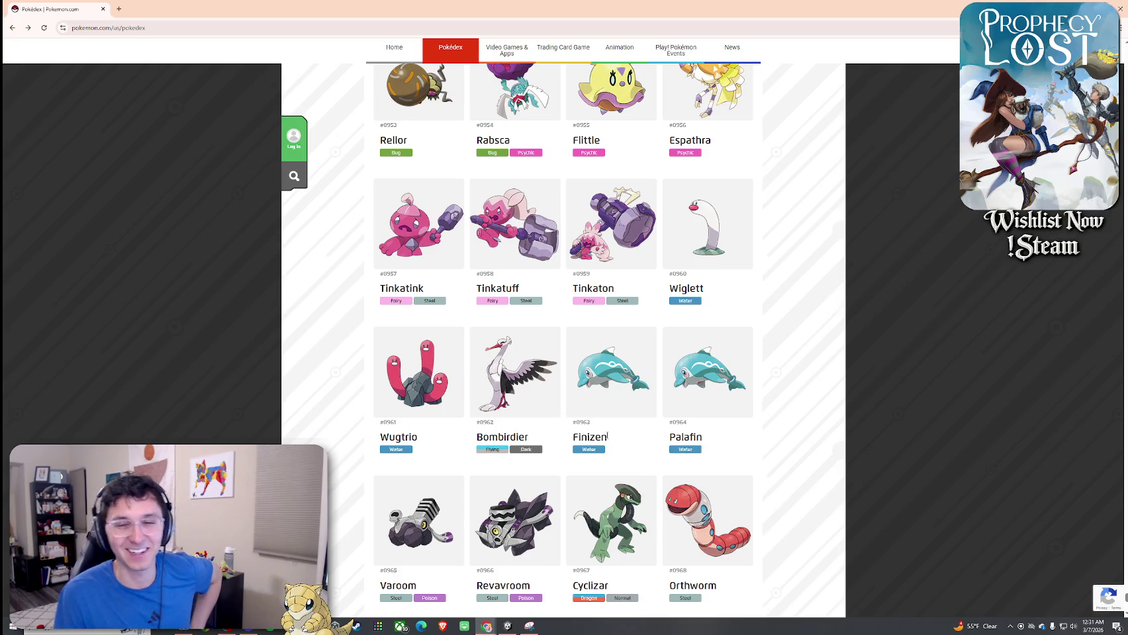
scroll(610, 431, "down", 5)
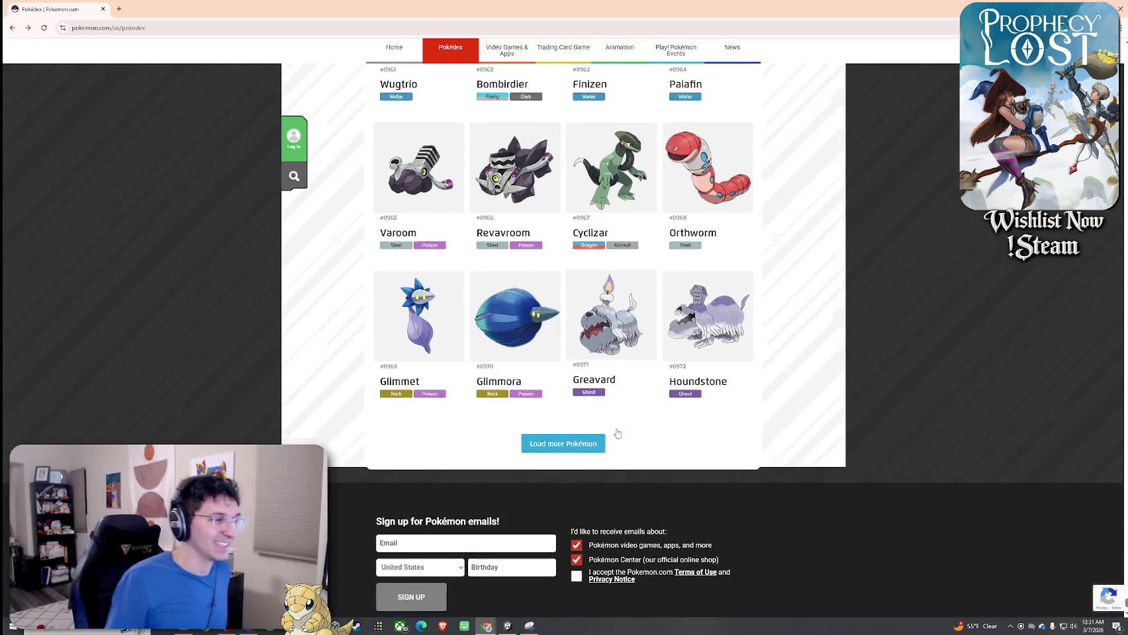
left_click(583, 444)
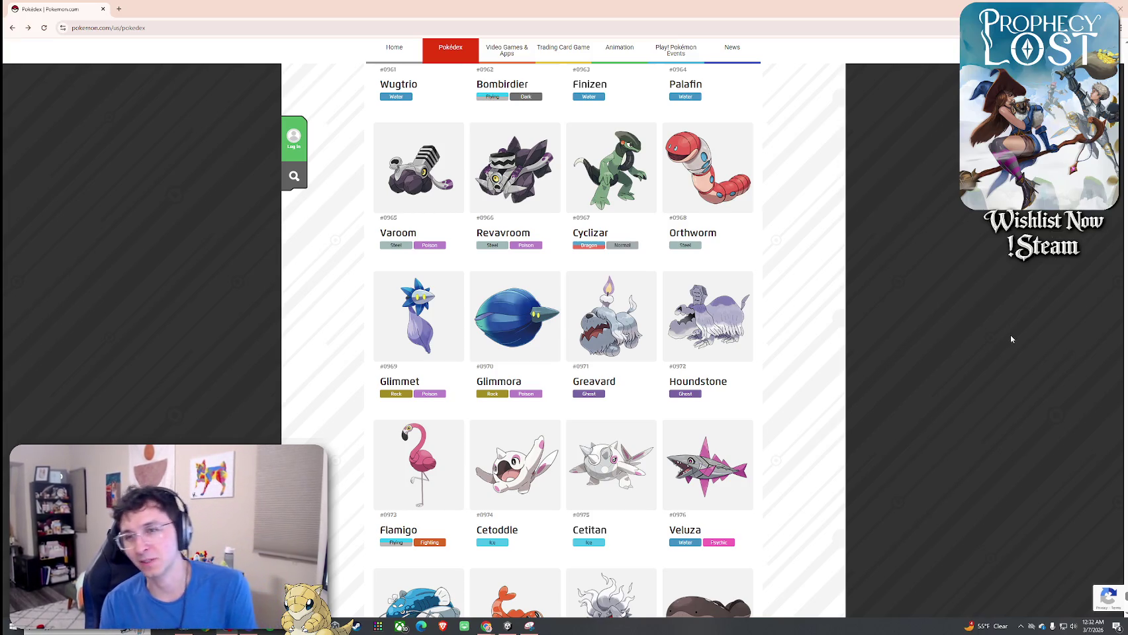
scroll(1010, 328, "down", 2)
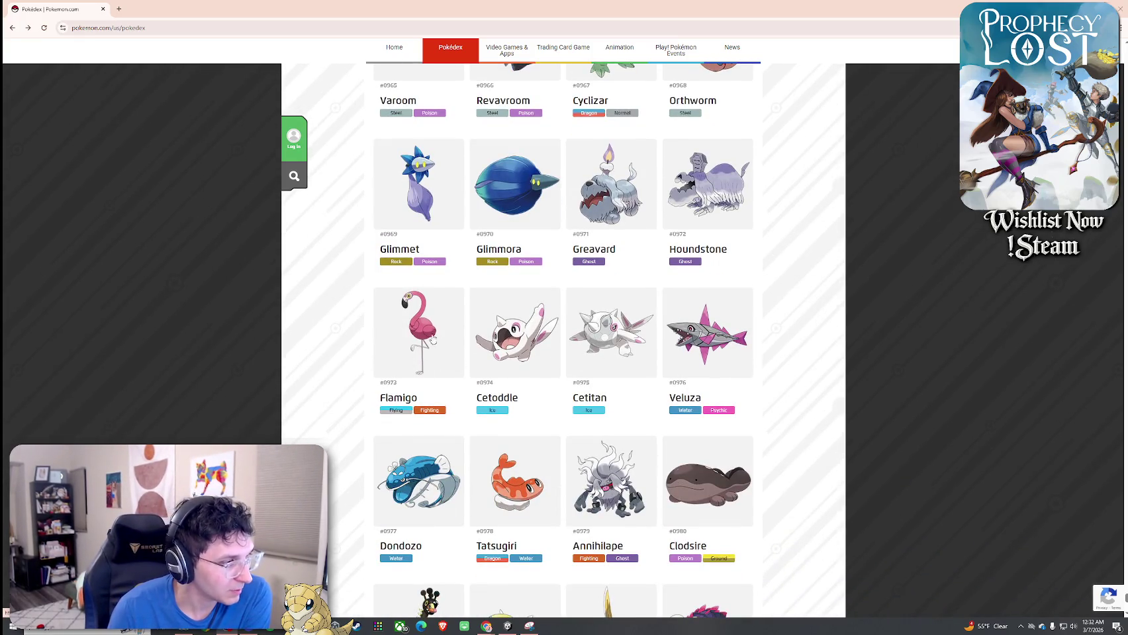
View Flamigo's entry, then load Pokémon #0985 to #0996
scroll(514, 291, "down", 3)
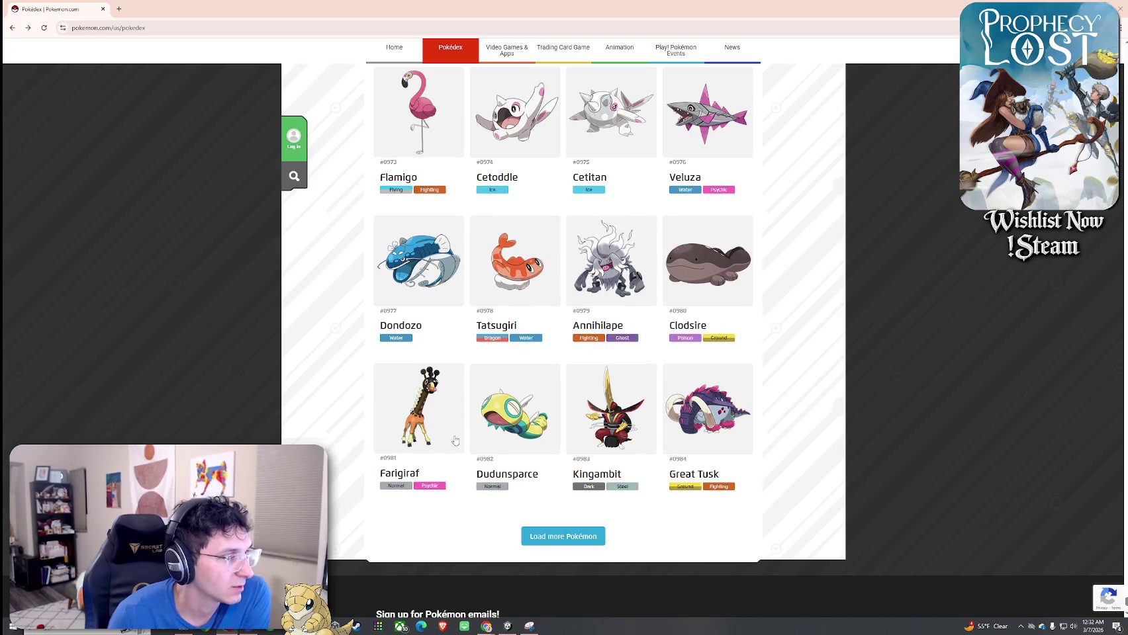
left_click(433, 440)
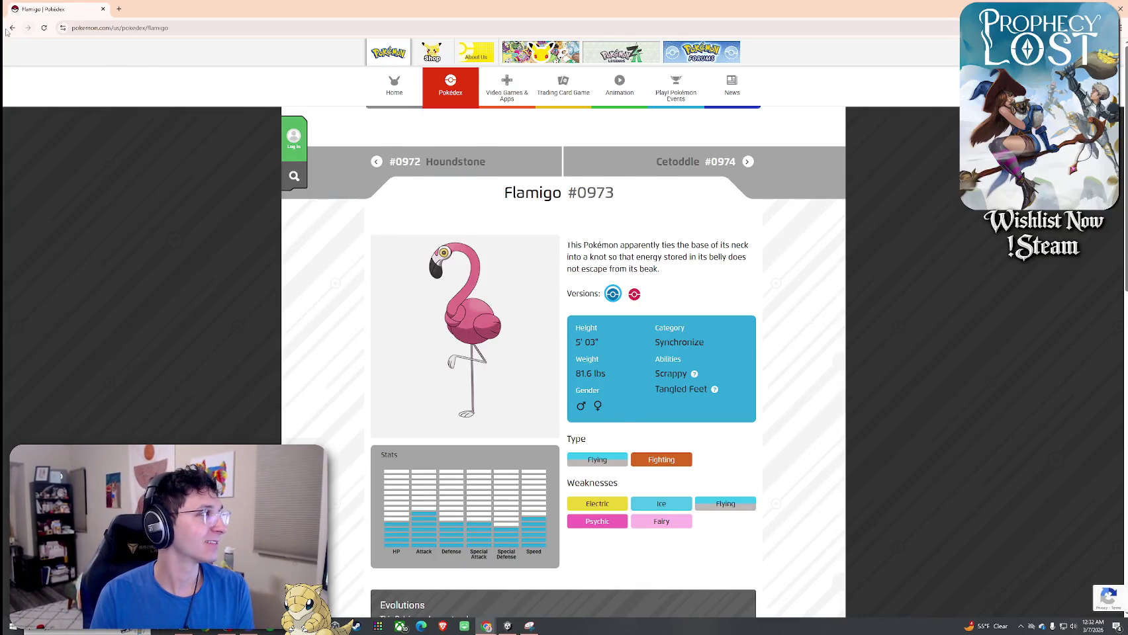
key("alt+Left")
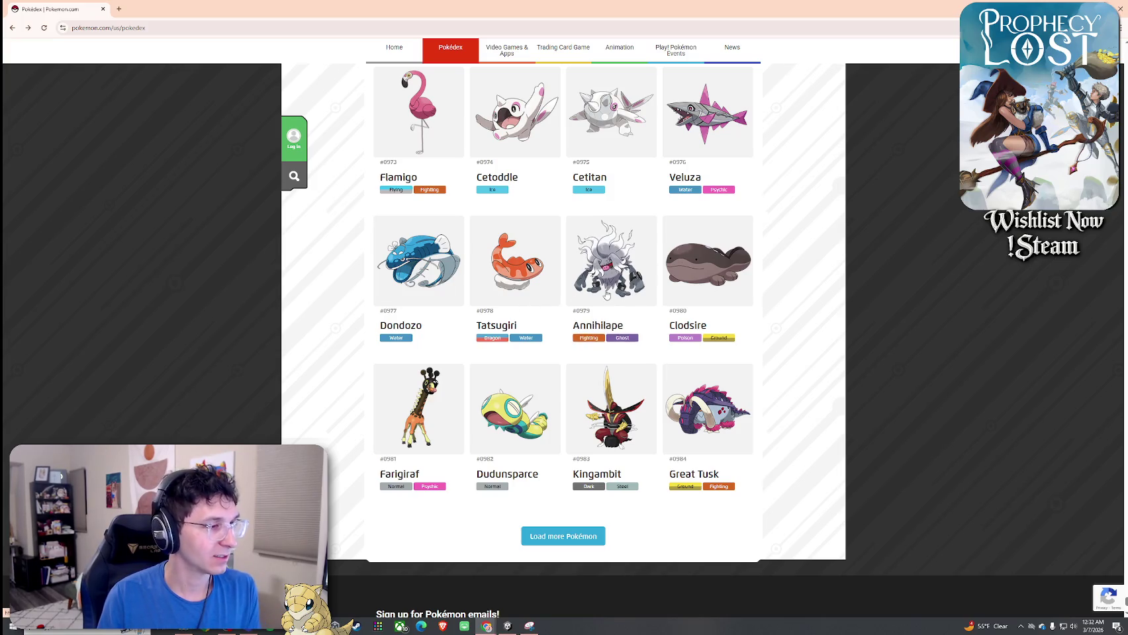
scroll(602, 296, "down", 2)
left_click(573, 406)
Load the next batch from Arctibax onward and look at Iron Thorns' entry
scroll(572, 410, "down", 1)
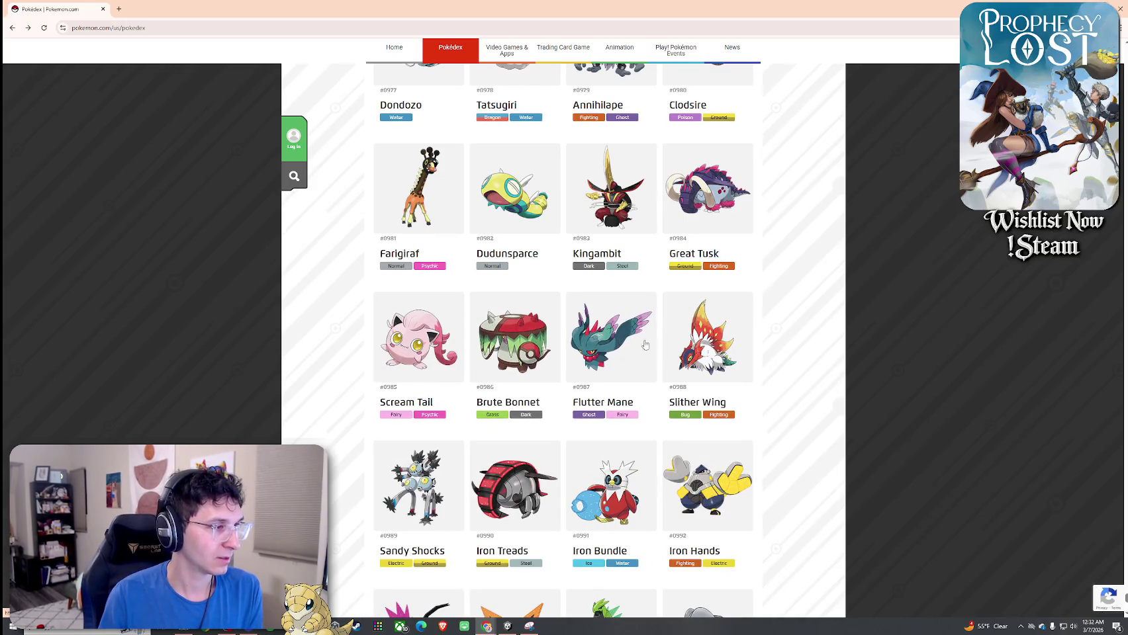
scroll(391, 342, "down", 3)
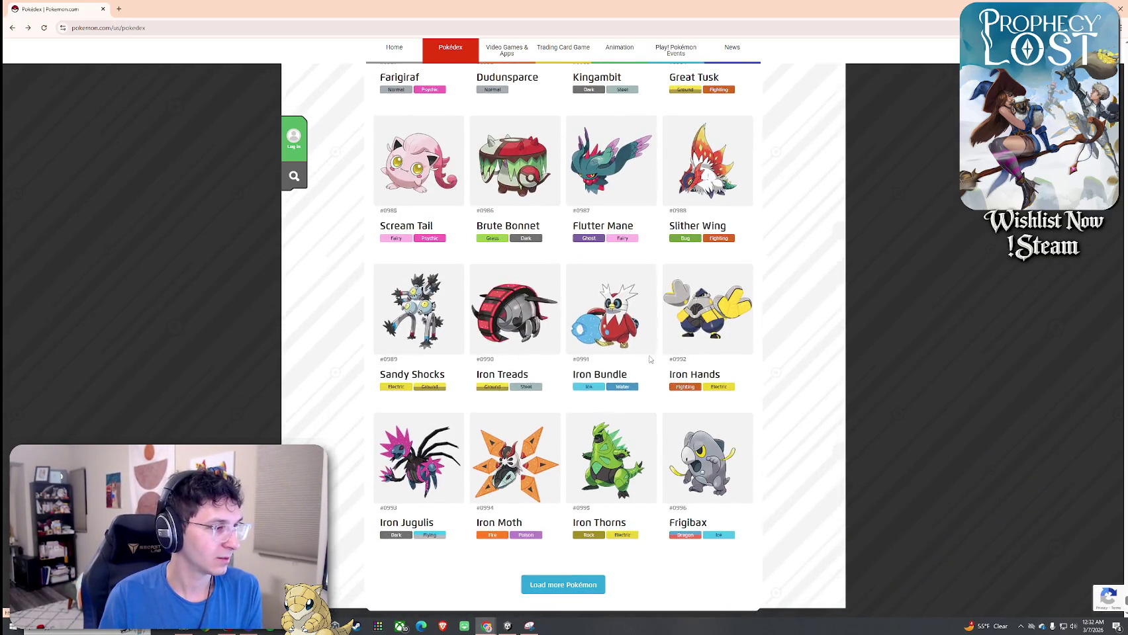
scroll(445, 322, "down", 3)
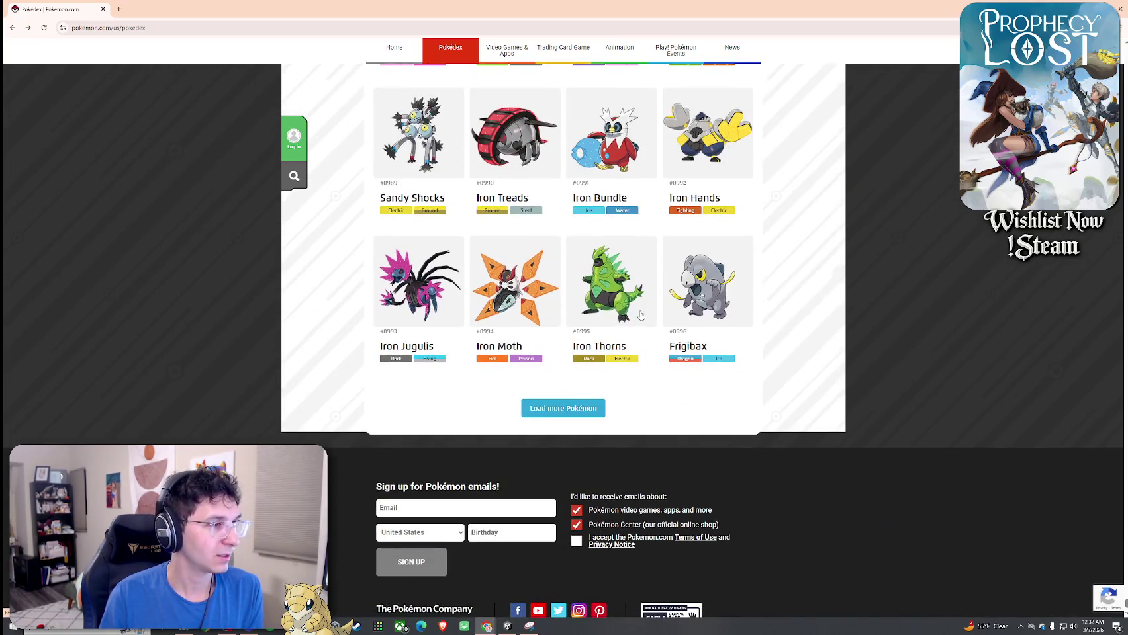
left_click(549, 408)
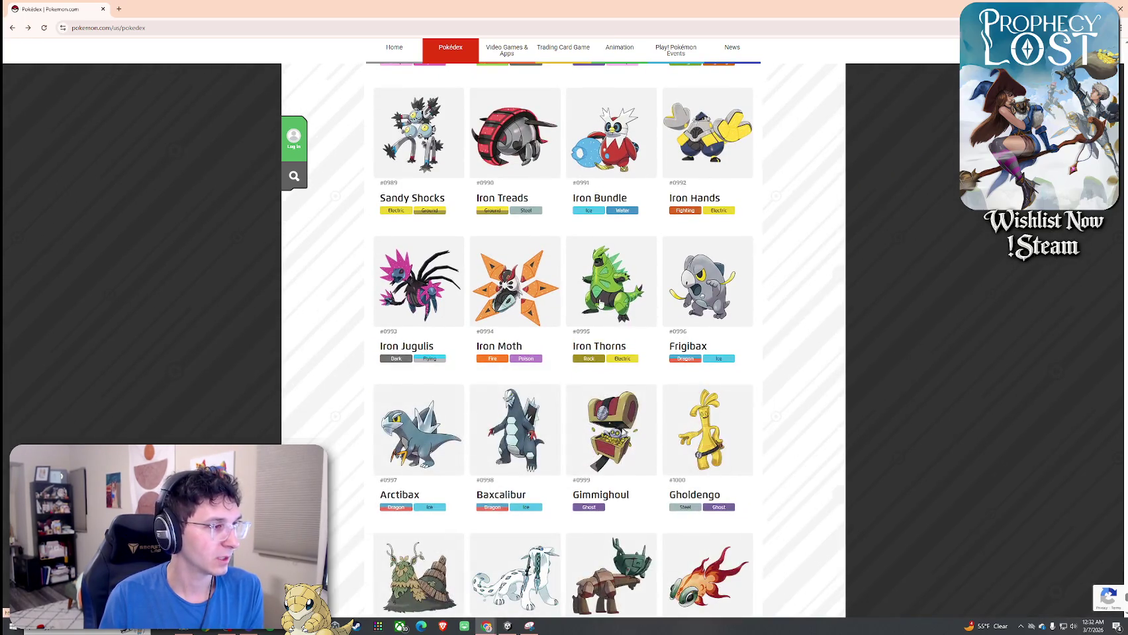
left_click(598, 324)
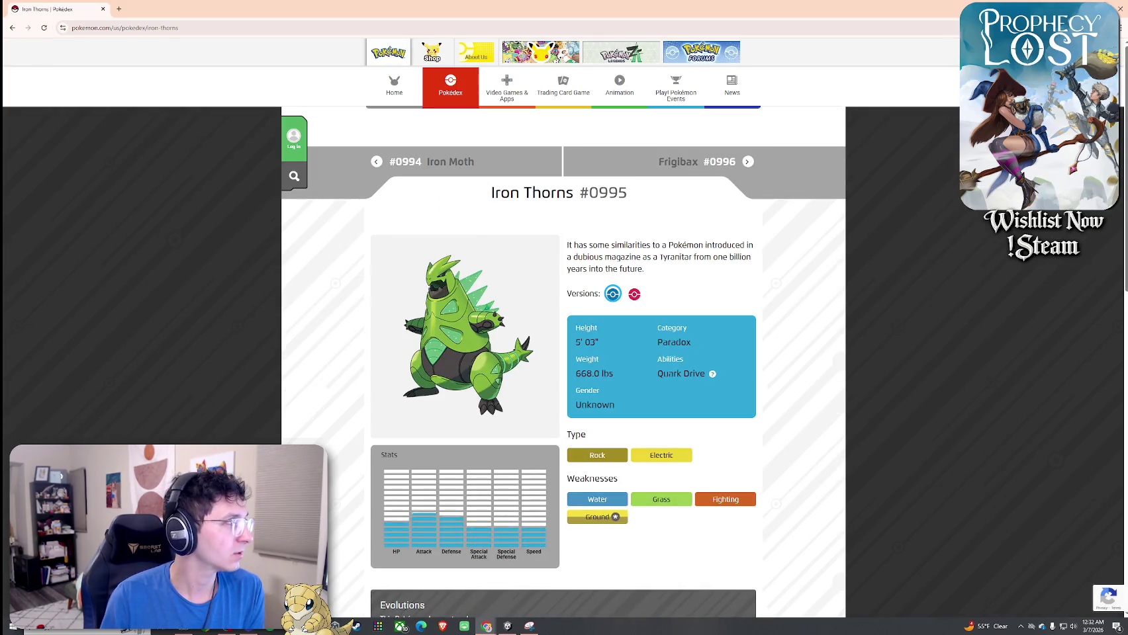
key("alt+Left")
scroll(429, 243, "down", 2)
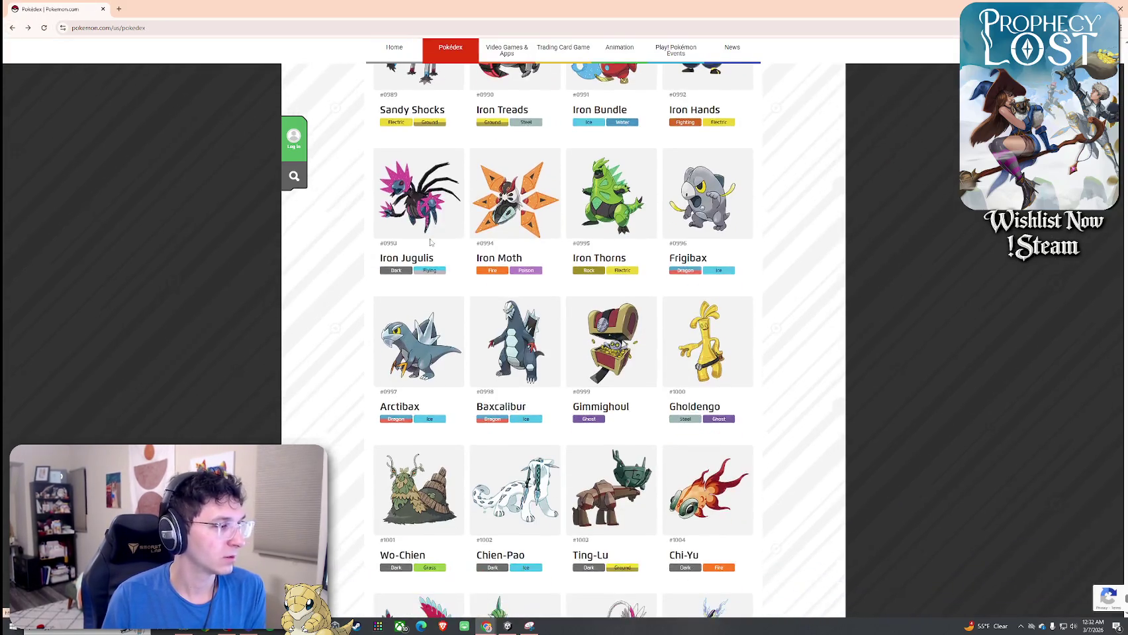
Check Gholdengo's entry, then open Chien-Pao's #1002 entry
left_click(703, 301)
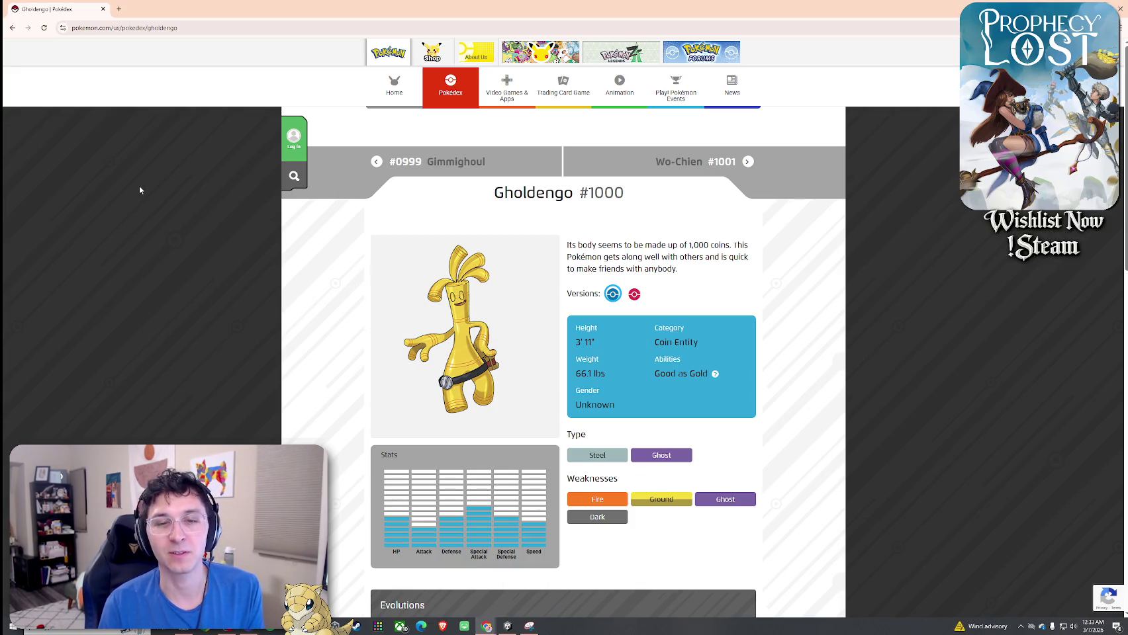
left_click(13, 27)
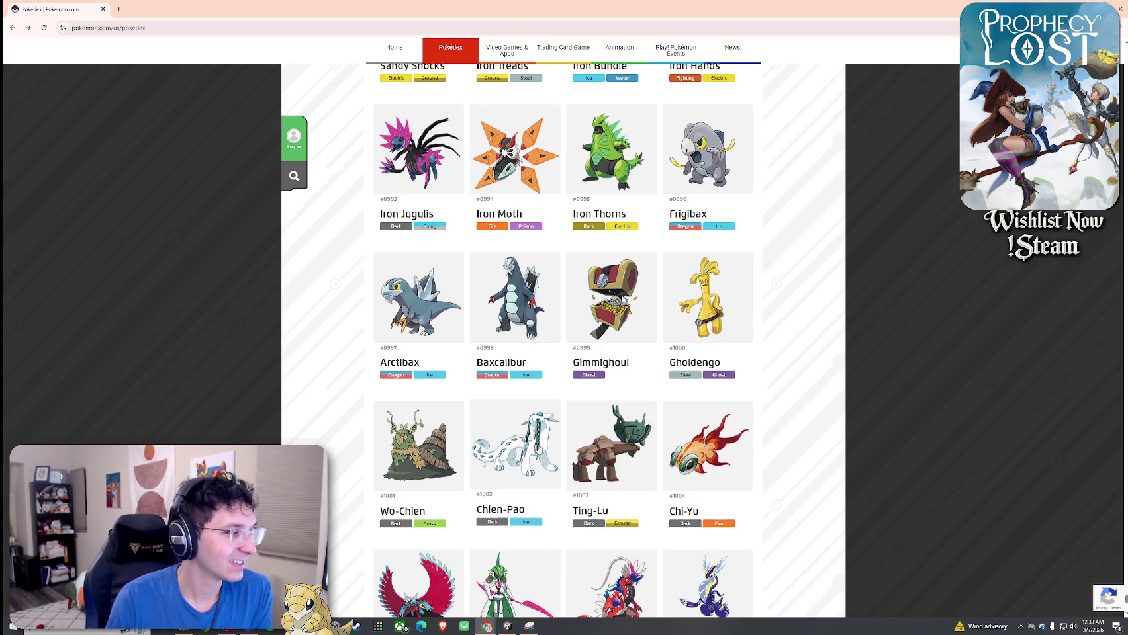
left_click(525, 451)
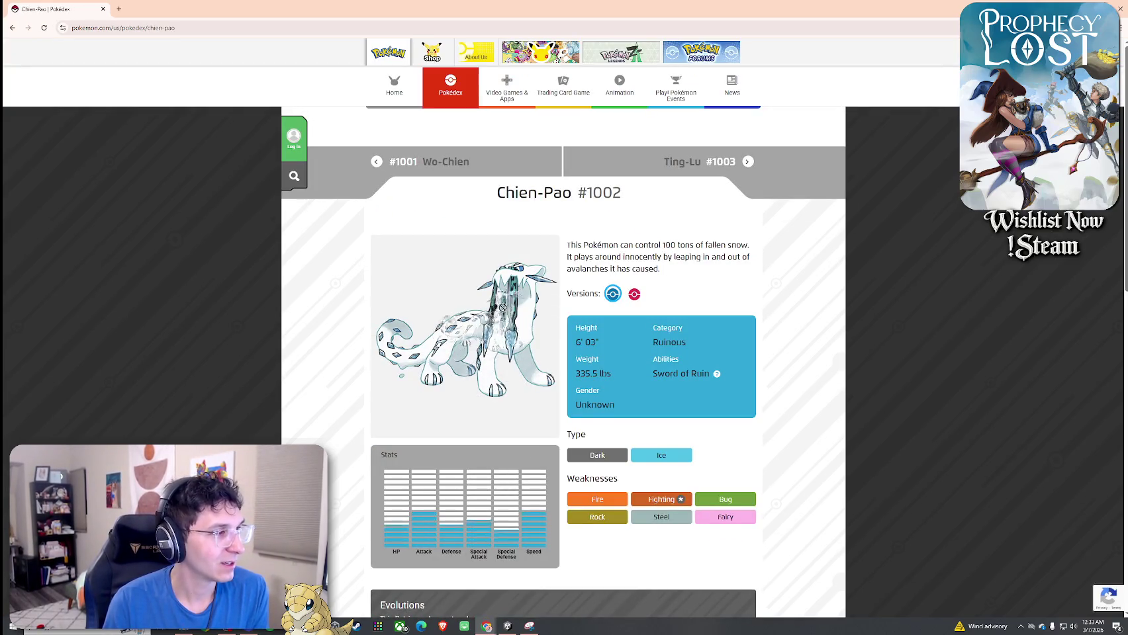
scroll(525, 400, "down", 8)
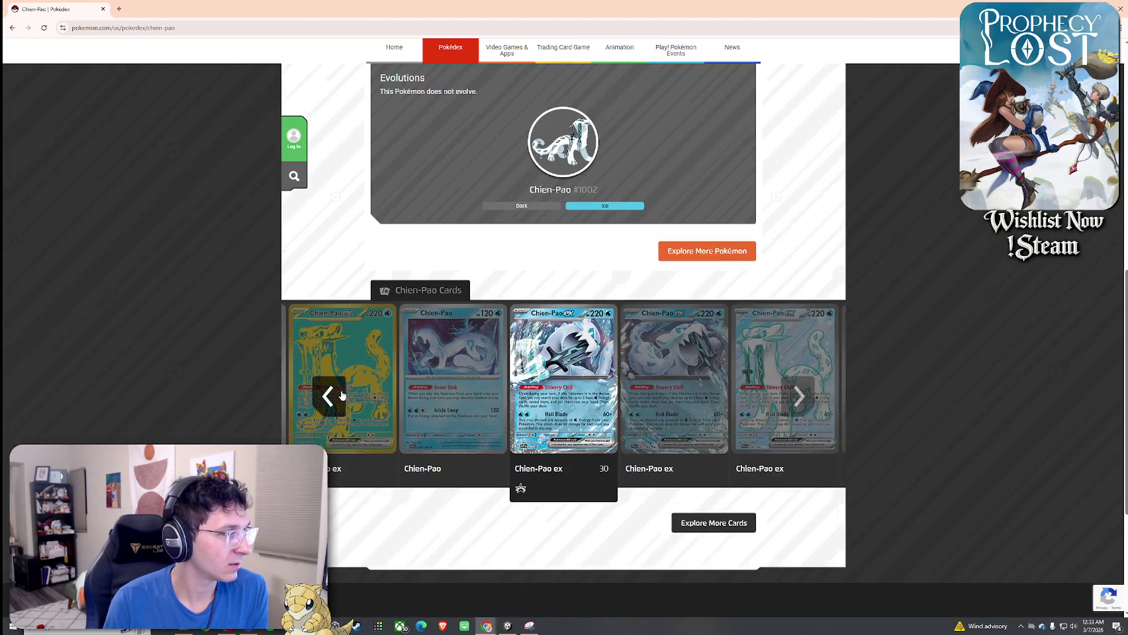
Flip through Chien-Pao's trading cards and open the dark Chien-Pao ex card page
left_click(331, 396)
left_click(331, 395)
left_click(333, 396)
left_click(333, 396)
left_click(569, 381)
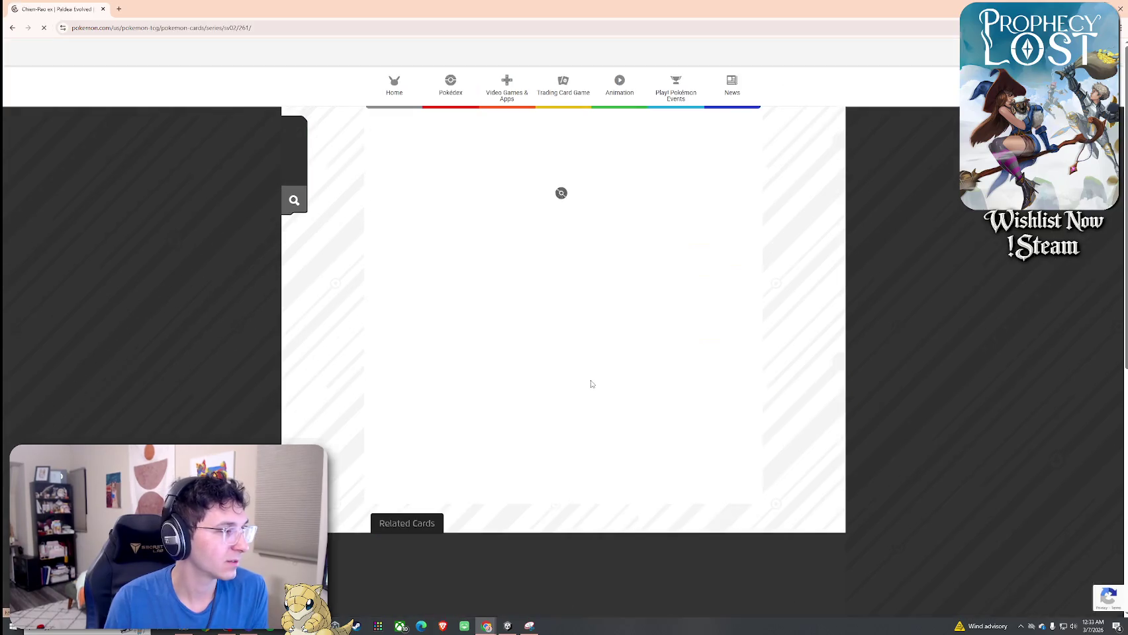
View the Chien-Pao ex card image in its own tab, close it, and return to the list
right_click(455, 219)
left_click(510, 232)
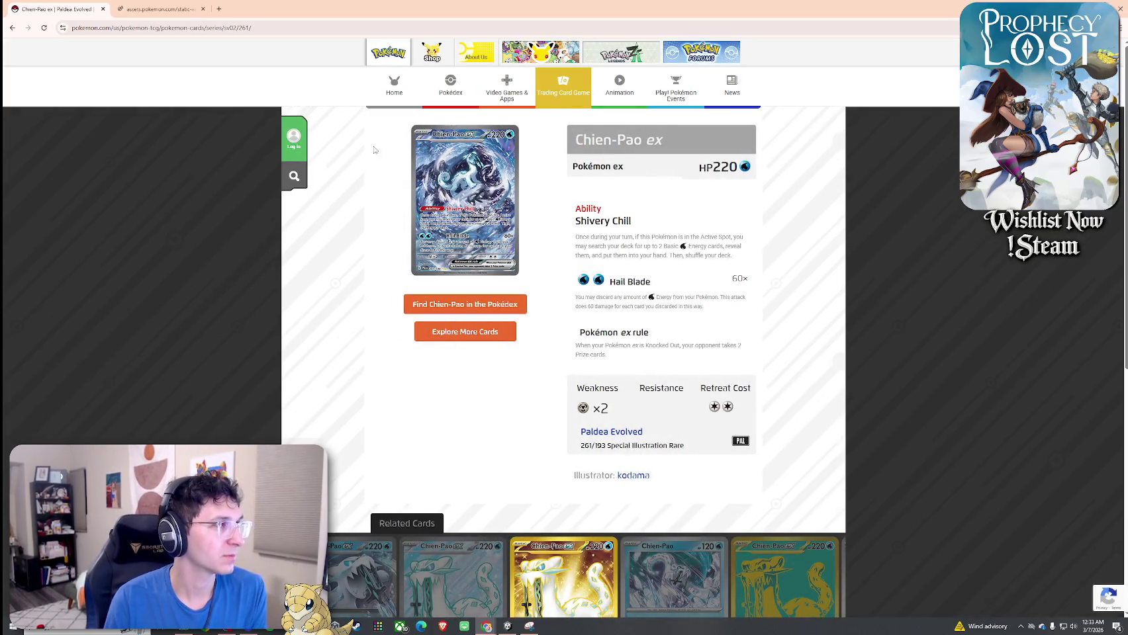
key("ctrl+Tab")
scroll(625, 333, "down", 5, "ctrl")
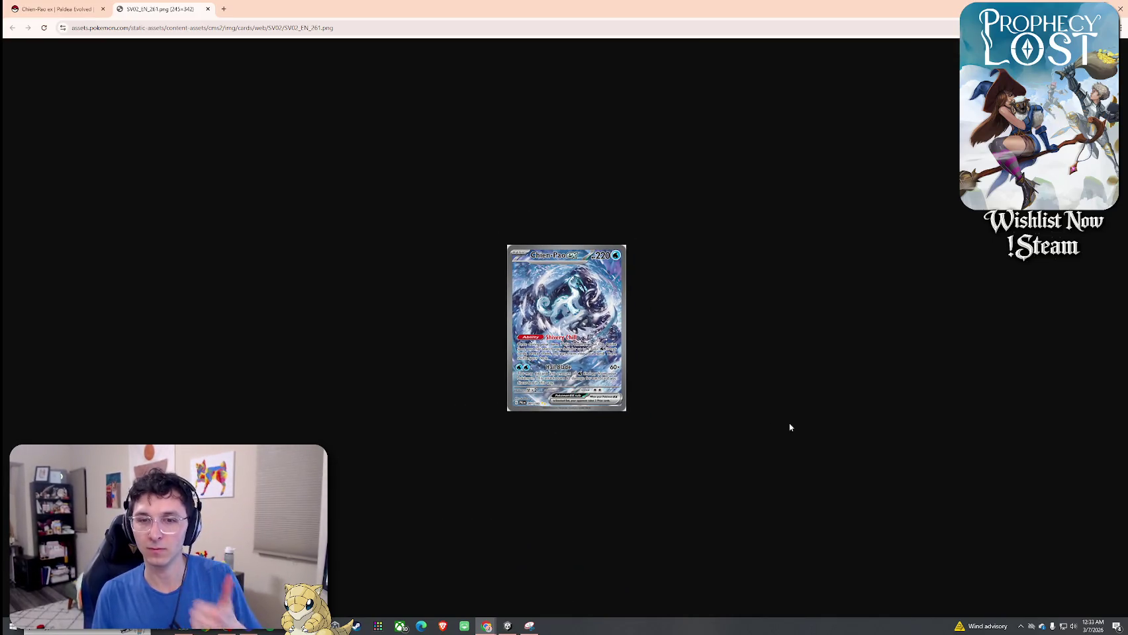
scroll(688, 372, "up", 4, "ctrl")
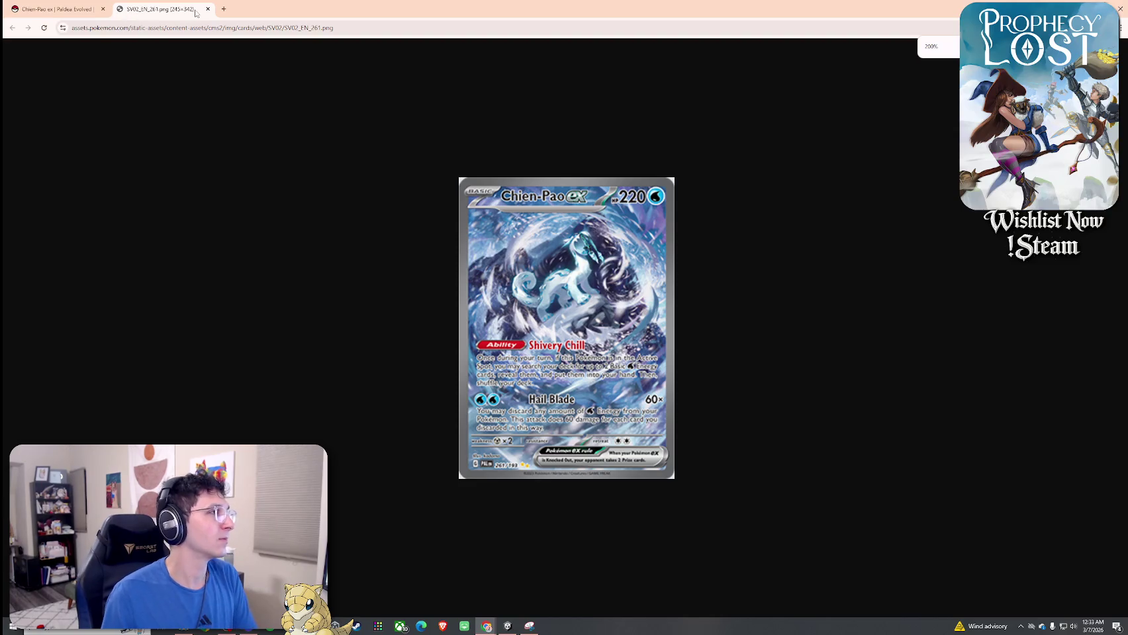
left_click(208, 9)
left_click(15, 29)
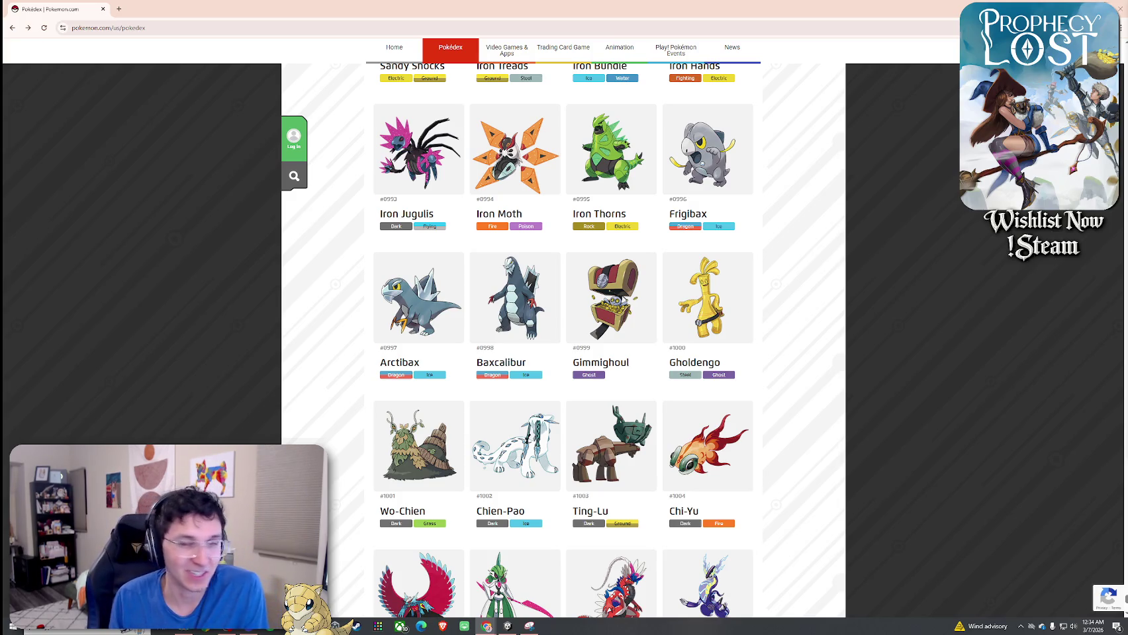
Load the next batch of Pokémon and glance at Roaring Moon's entry
scroll(918, 226, "down", 5)
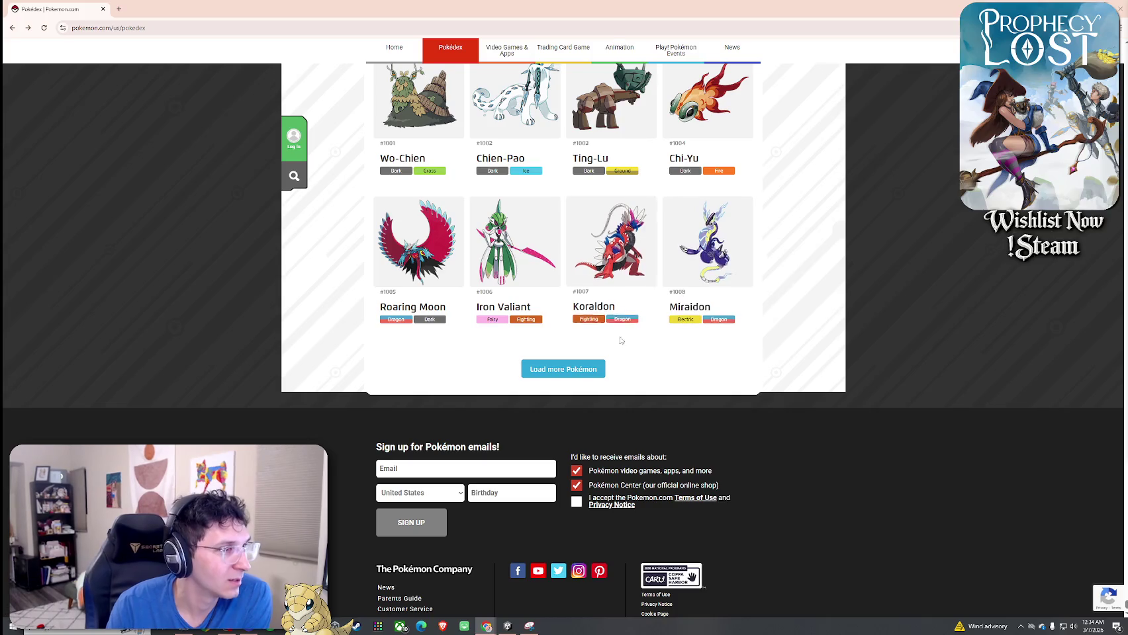
left_click(565, 368)
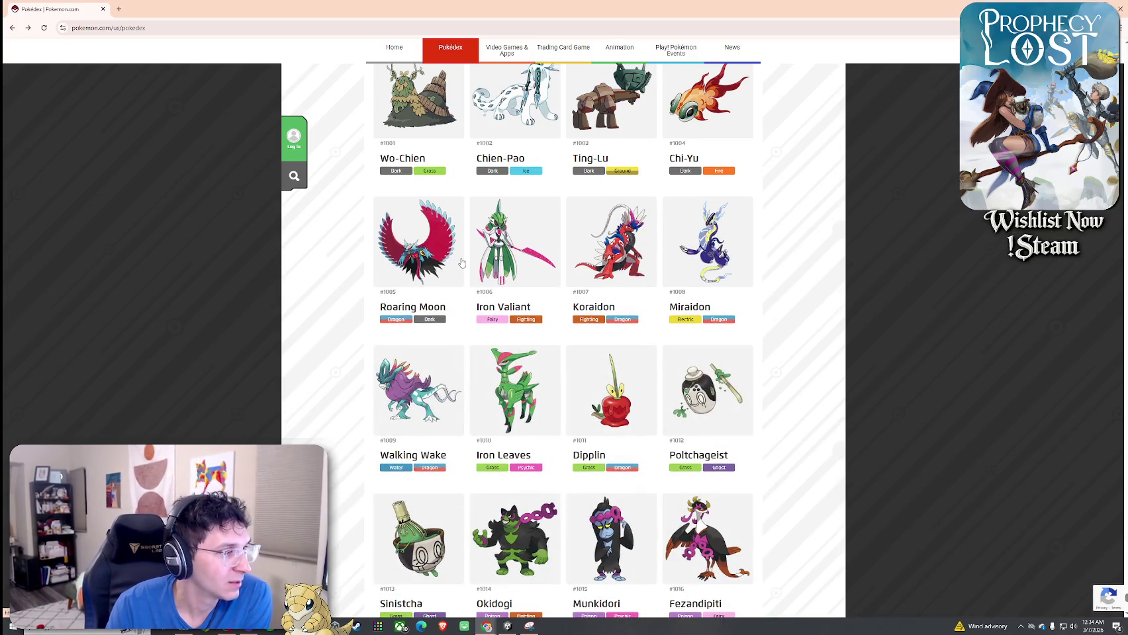
left_click(446, 271)
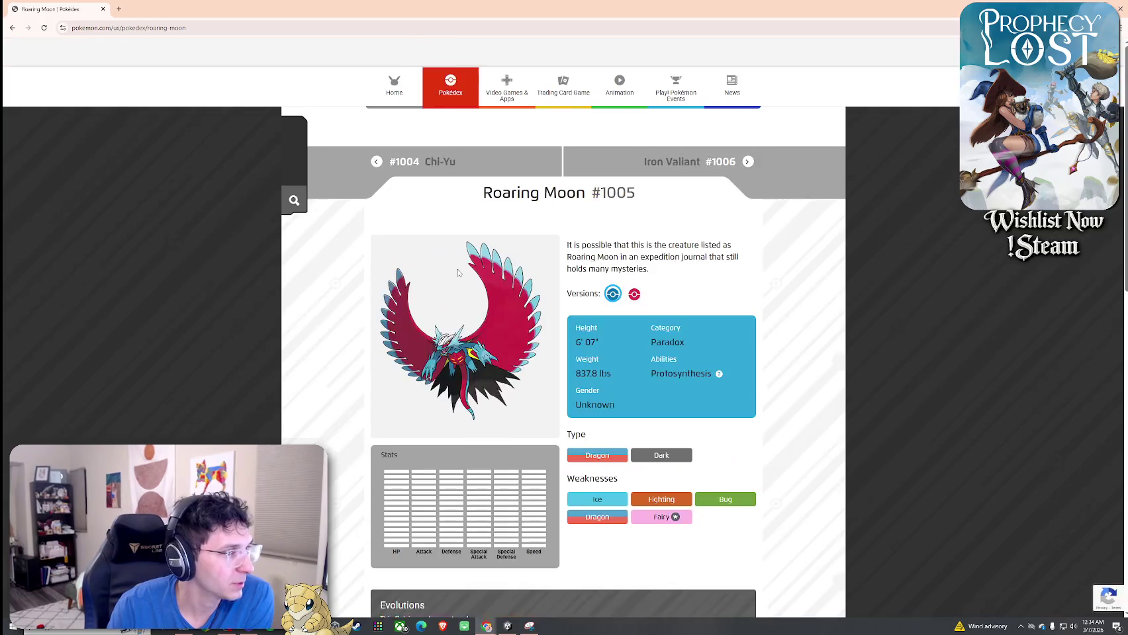
key("alt+Left")
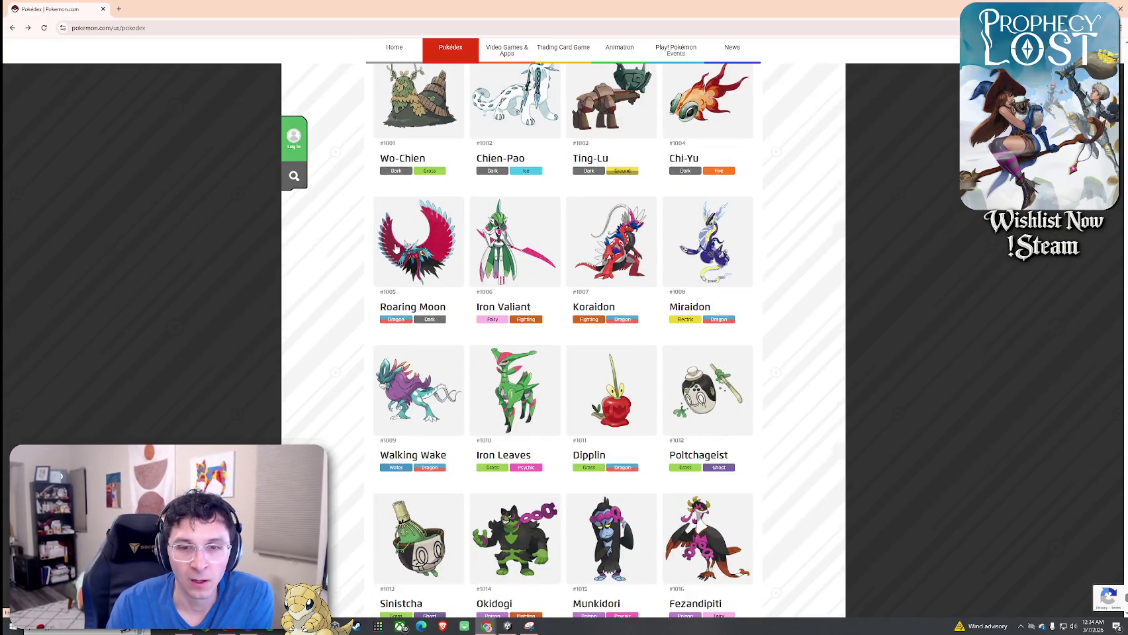
Load the final Pokémon and scroll down to Pecharunt #1025
scroll(639, 310, "down", 2)
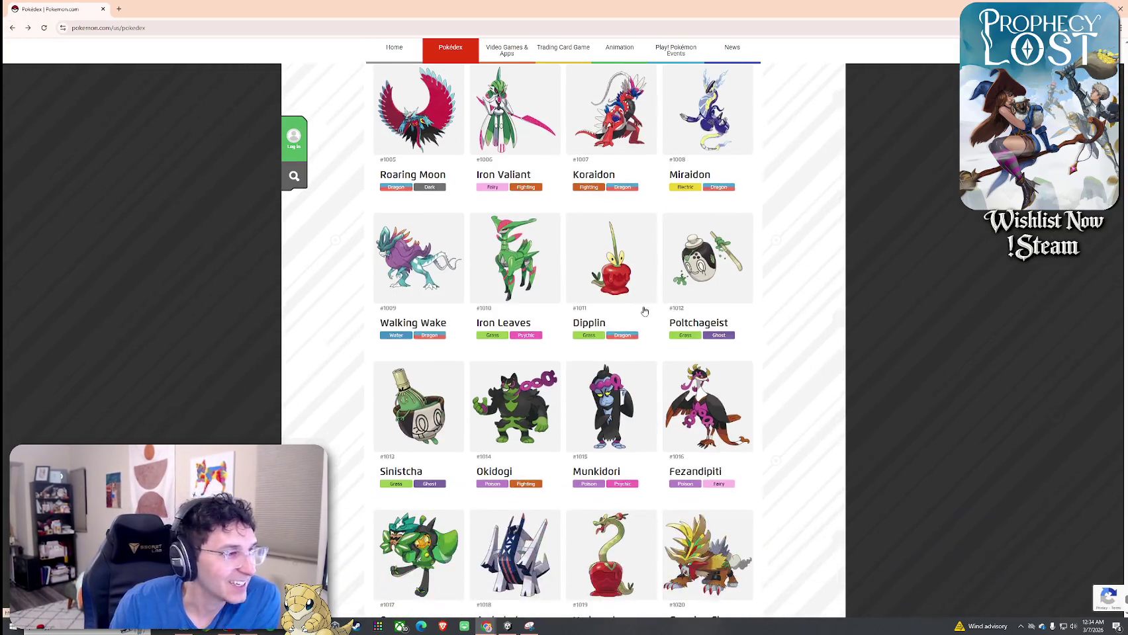
scroll(616, 275, "down", 2)
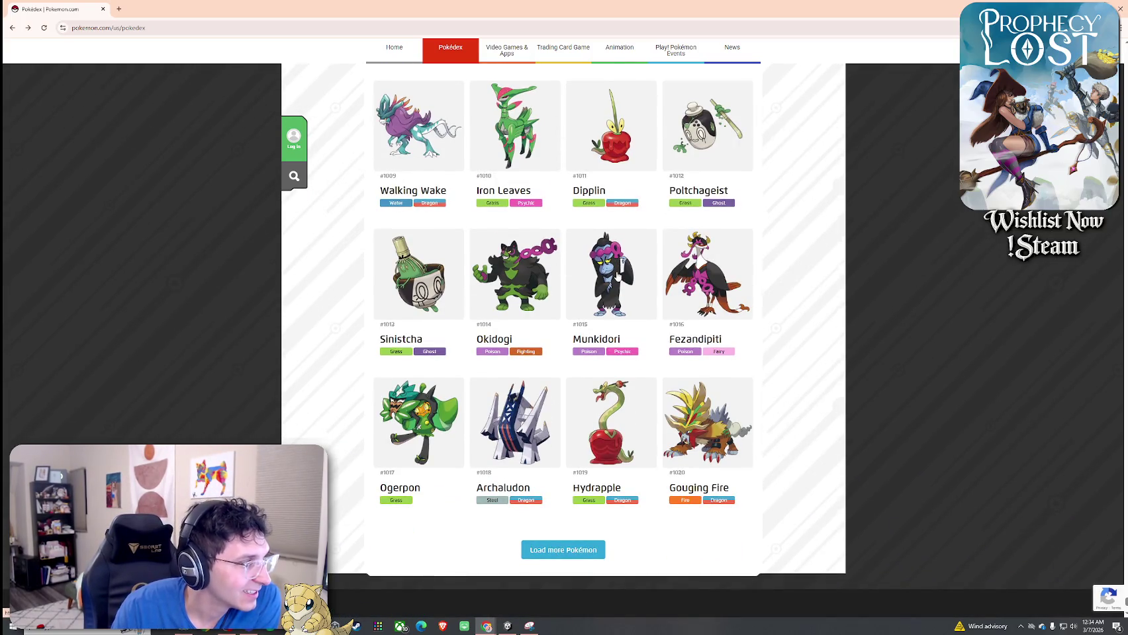
scroll(617, 277, "up", 1)
scroll(617, 277, "down", 2)
left_click(581, 461)
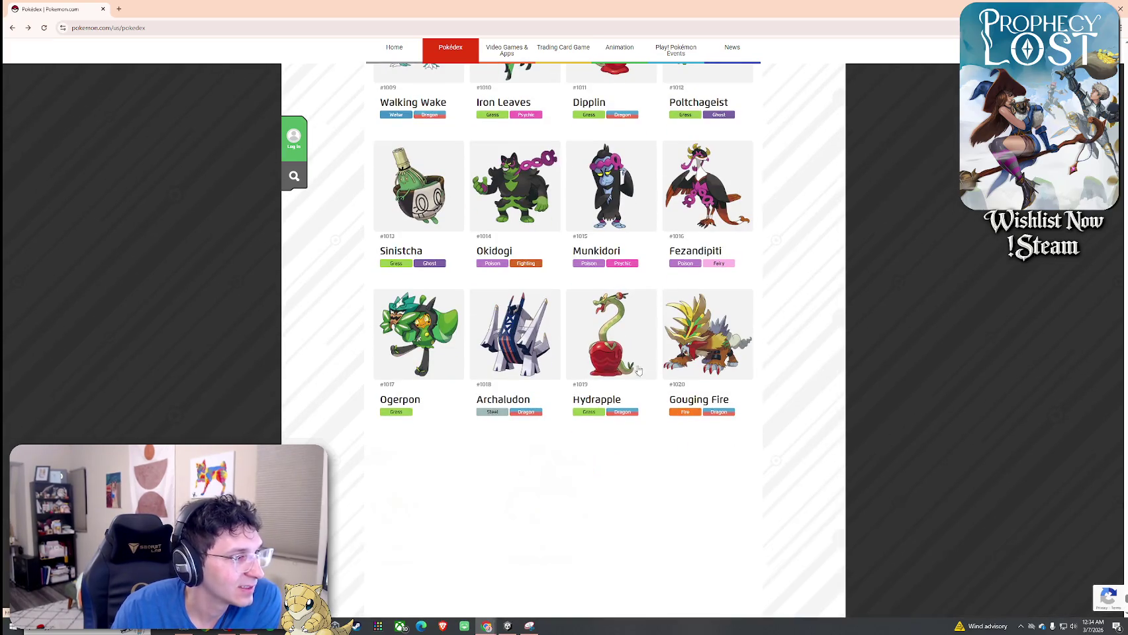
scroll(629, 382, "down", 3)
scroll(614, 373, "down", 3)
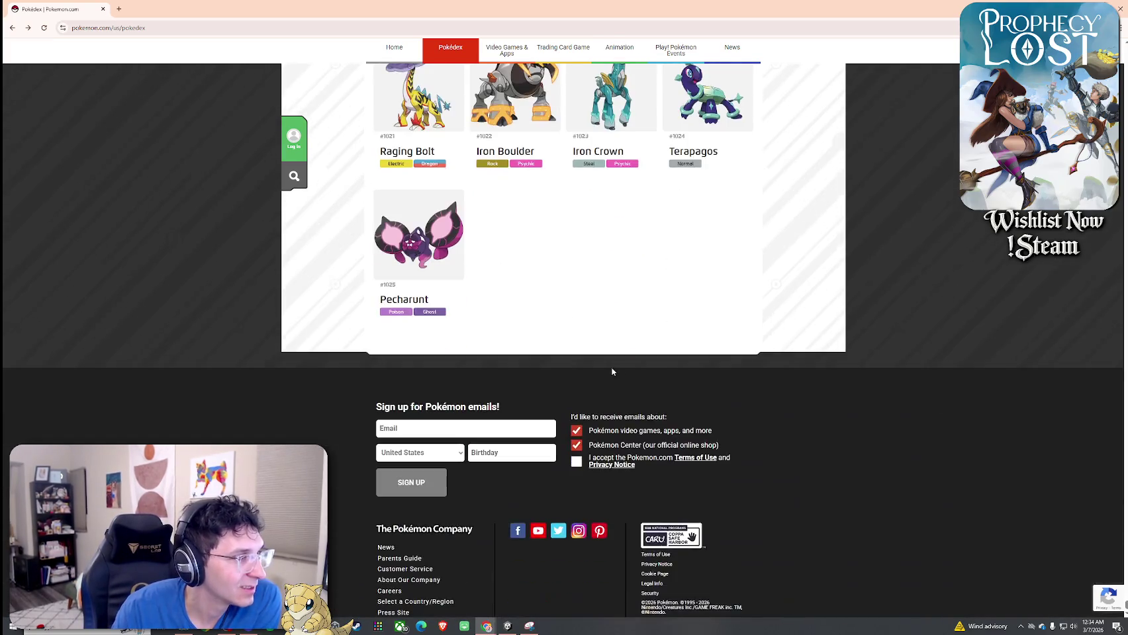
scroll(598, 366, "up", 3)
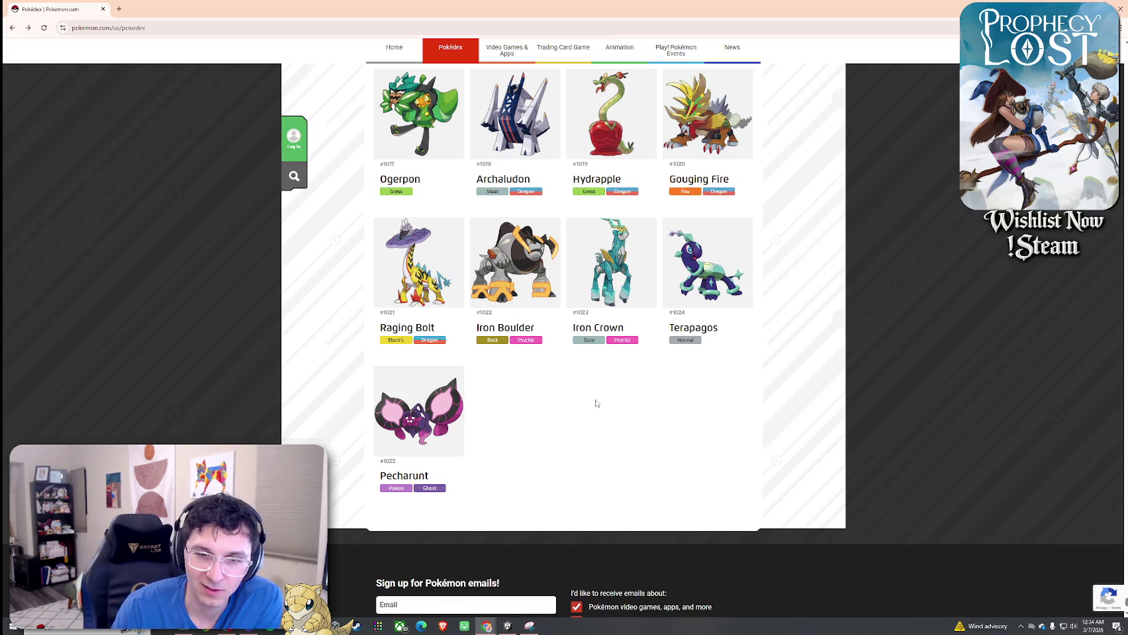
scroll(596, 403, "down", 2)
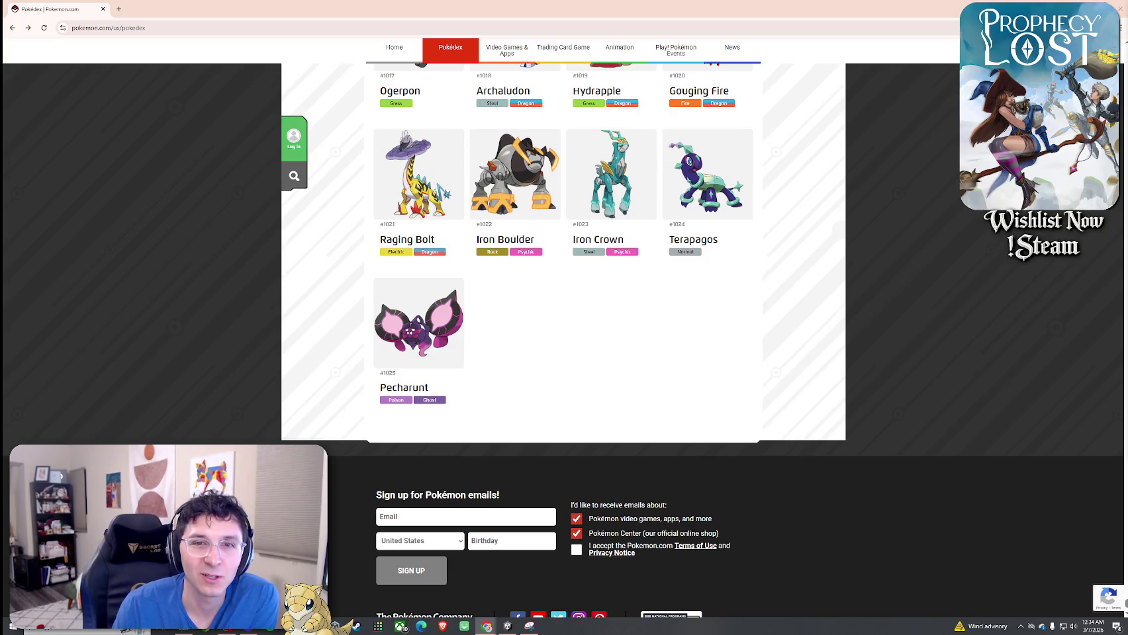
Bring the Pseudo-Legendary Pokémon tier list into the window and place Tyranitar in S tier
left_click_drag(1125, 9, 781, 8)
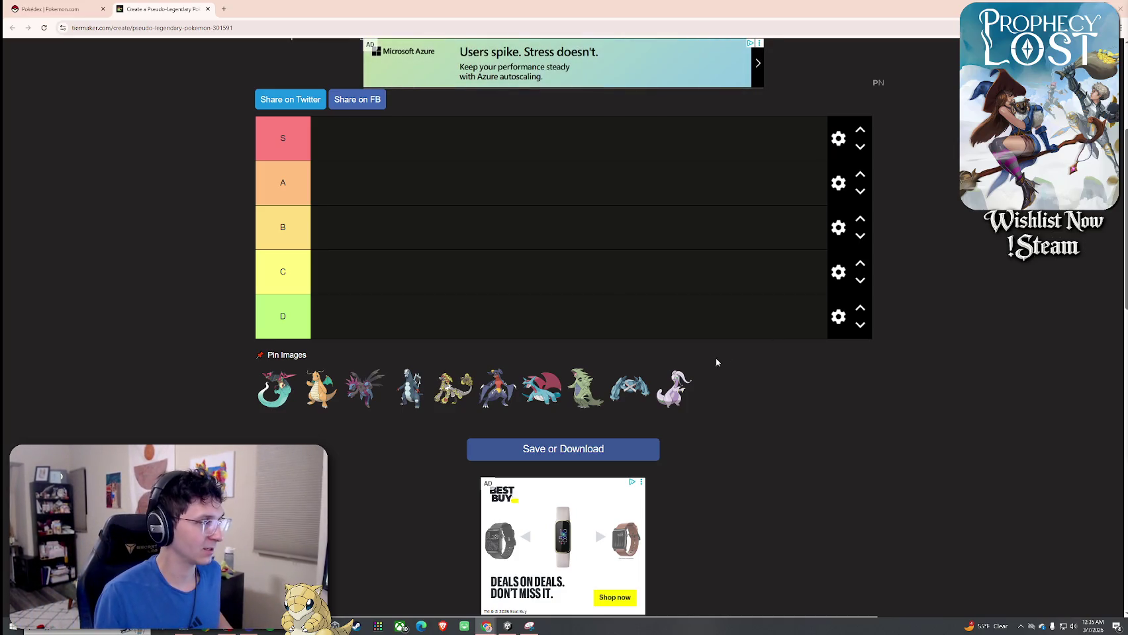
scroll(532, 408, "down", 1)
scroll(532, 408, "up", 3)
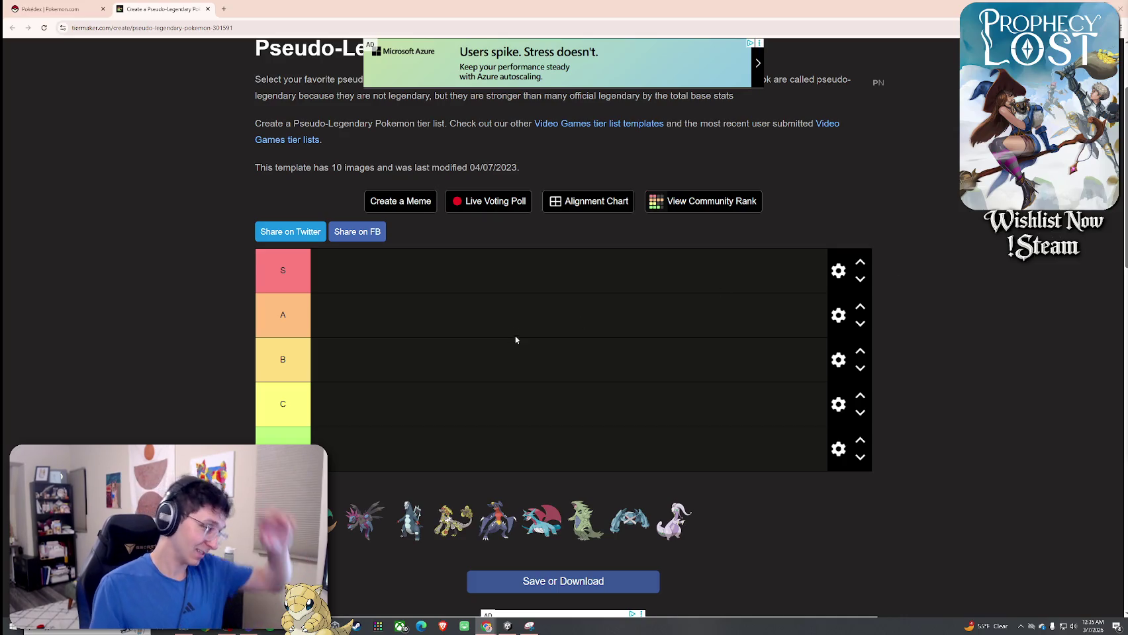
scroll(515, 334, "down", 2)
left_click_drag(564, 358, 403, 127)
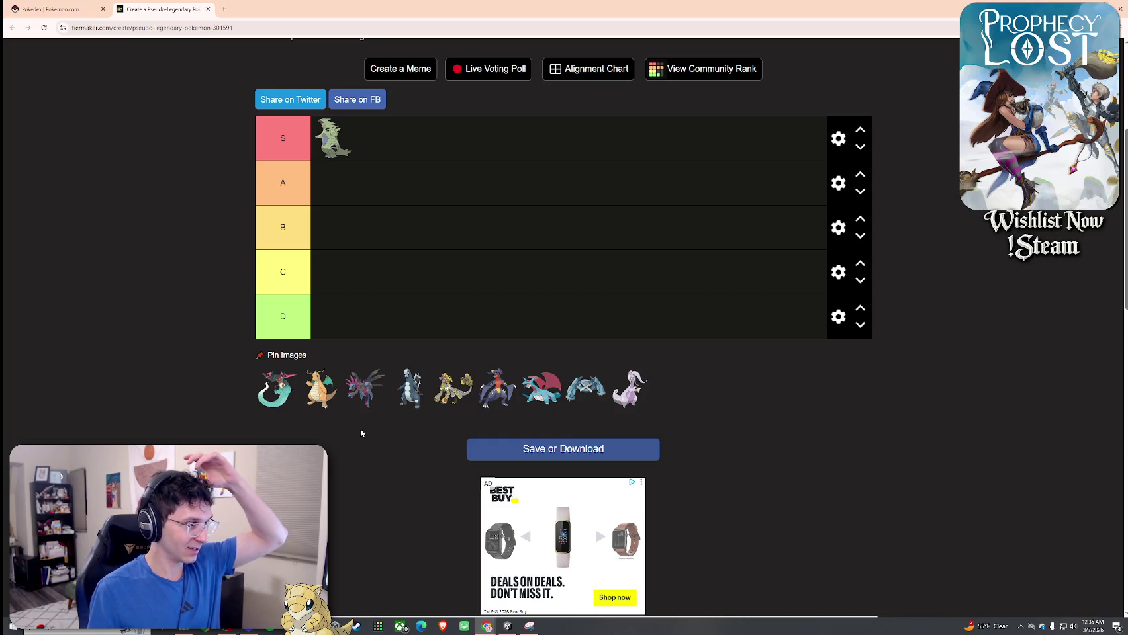
Place Dragonite in S, Dragapult, Garchomp and Salamence in A, and Hydreigon in B
mouse_move(322, 390)
left_mouse_down()
mouse_move(402, 171)
mouse_move(418, 164)
left_mouse_up()
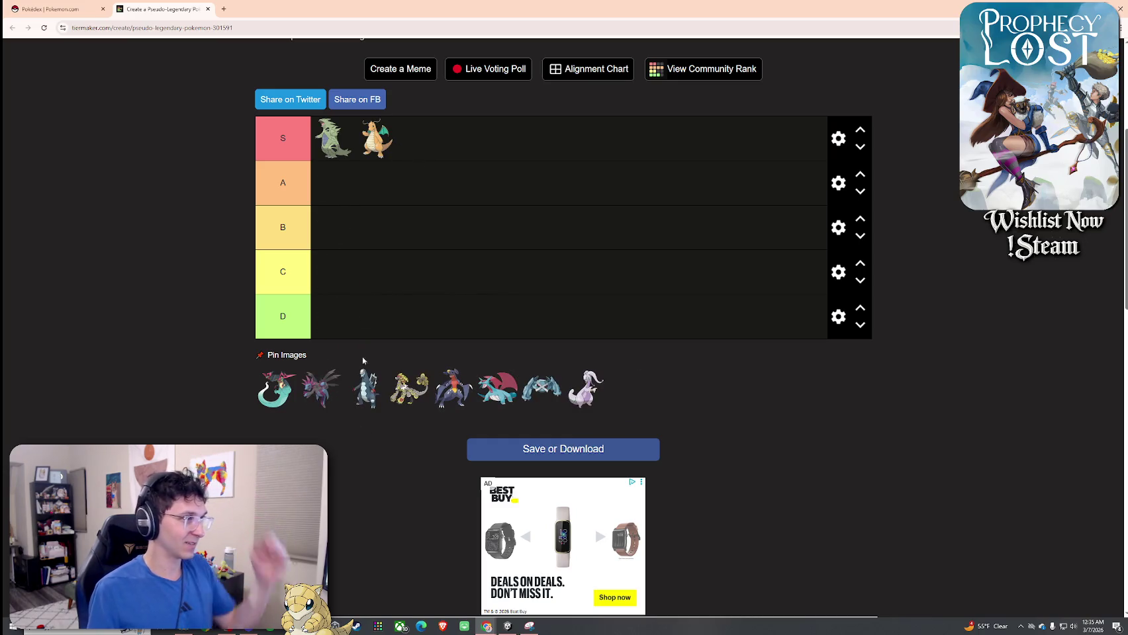
left_click_drag(275, 389, 332, 184)
left_click_drag(276, 396, 383, 237)
left_click_drag(341, 204, 350, 242)
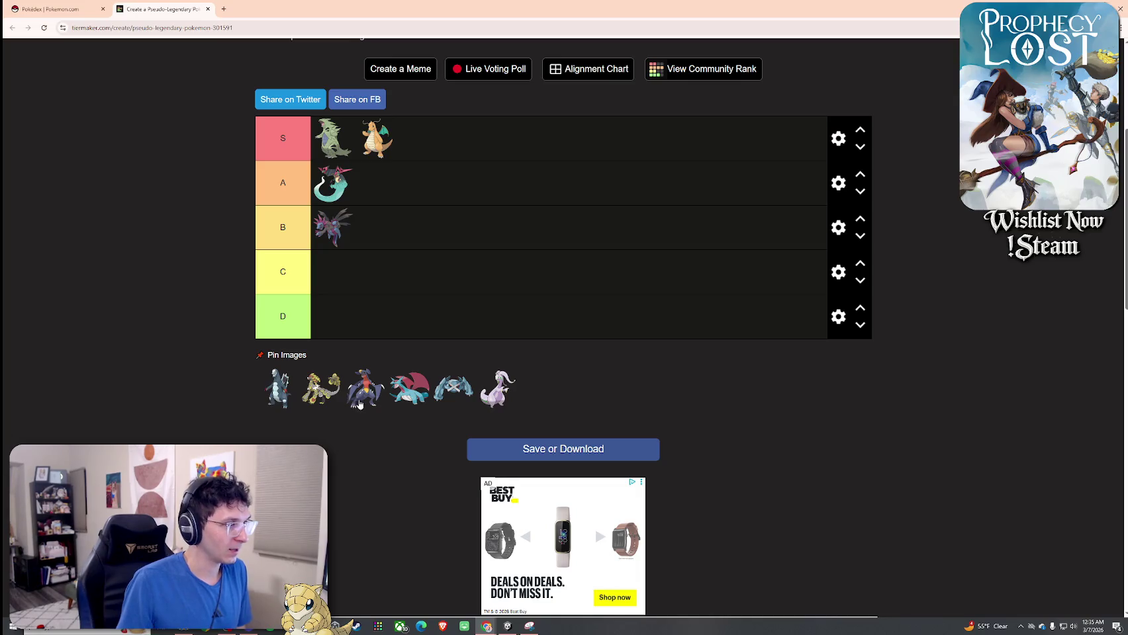
left_click_drag(366, 406, 391, 188)
left_click_drag(365, 395, 378, 414)
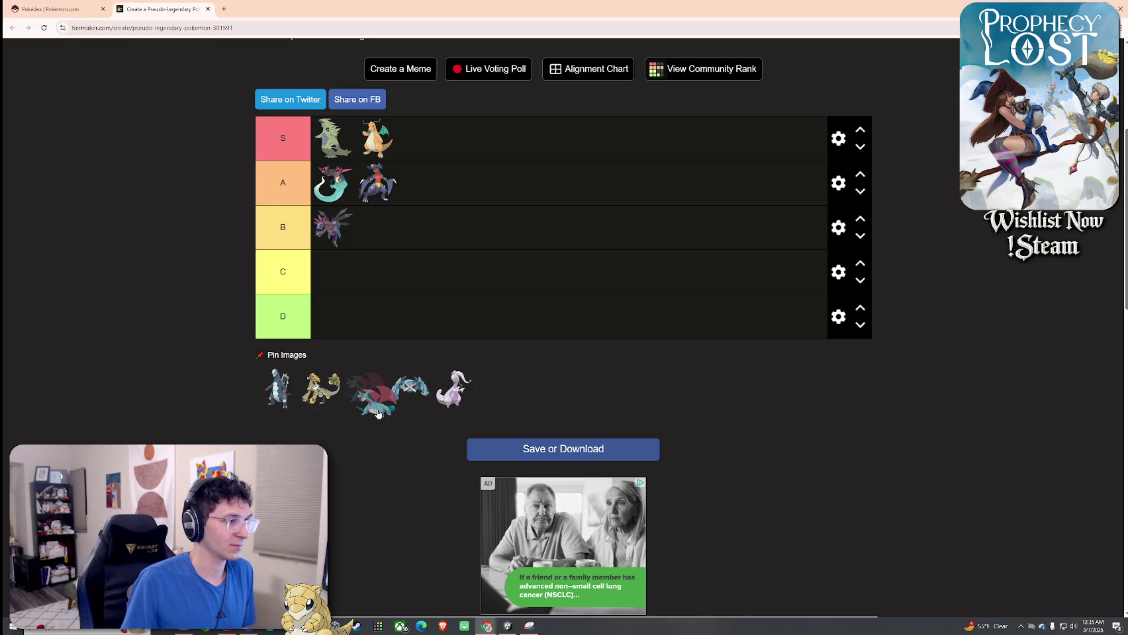
left_click_drag(378, 413, 424, 192)
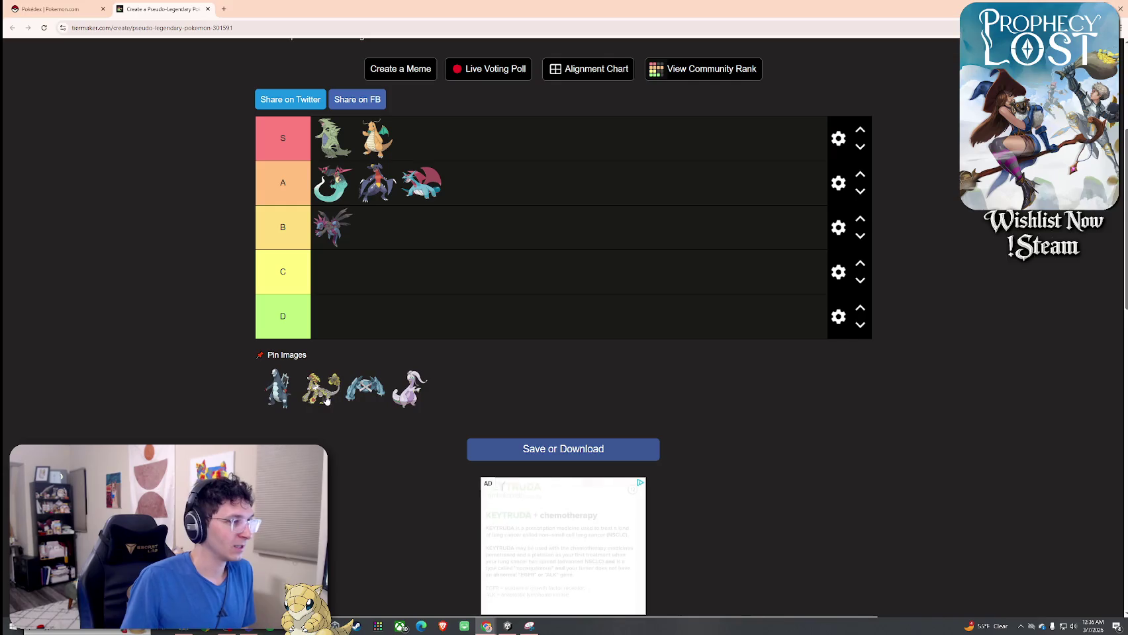
Add Kommo-o and Metagross to the B tier, leaving Goodra unranked
left_click_drag(323, 401, 355, 323)
left_click_drag(372, 294, 390, 247)
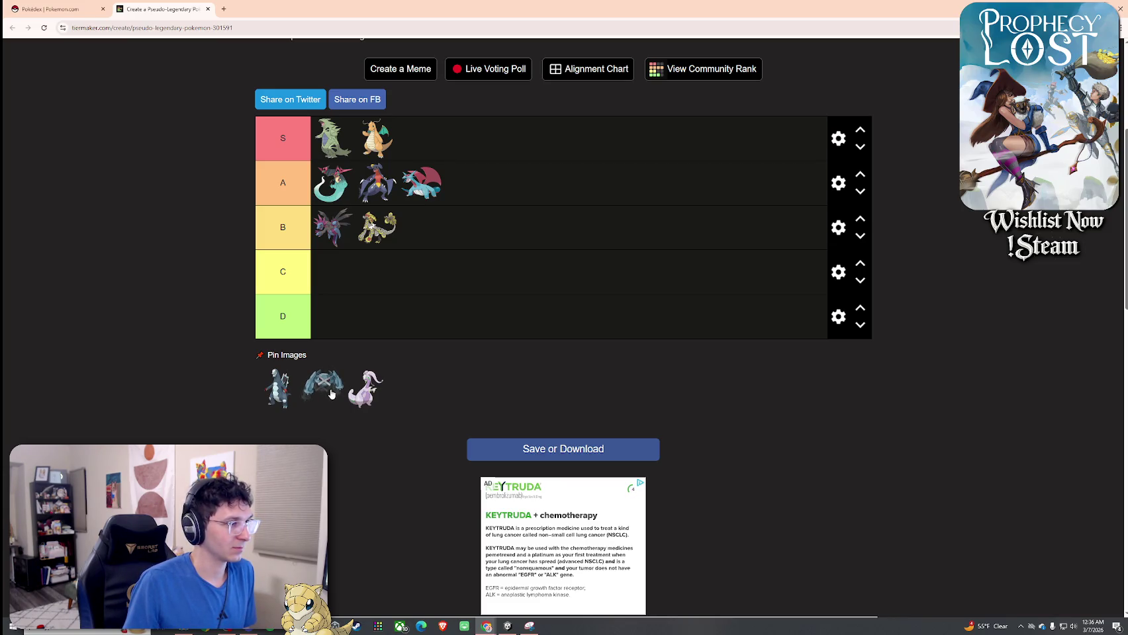
left_click_drag(330, 394, 431, 243)
left_click_drag(322, 397, 373, 393)
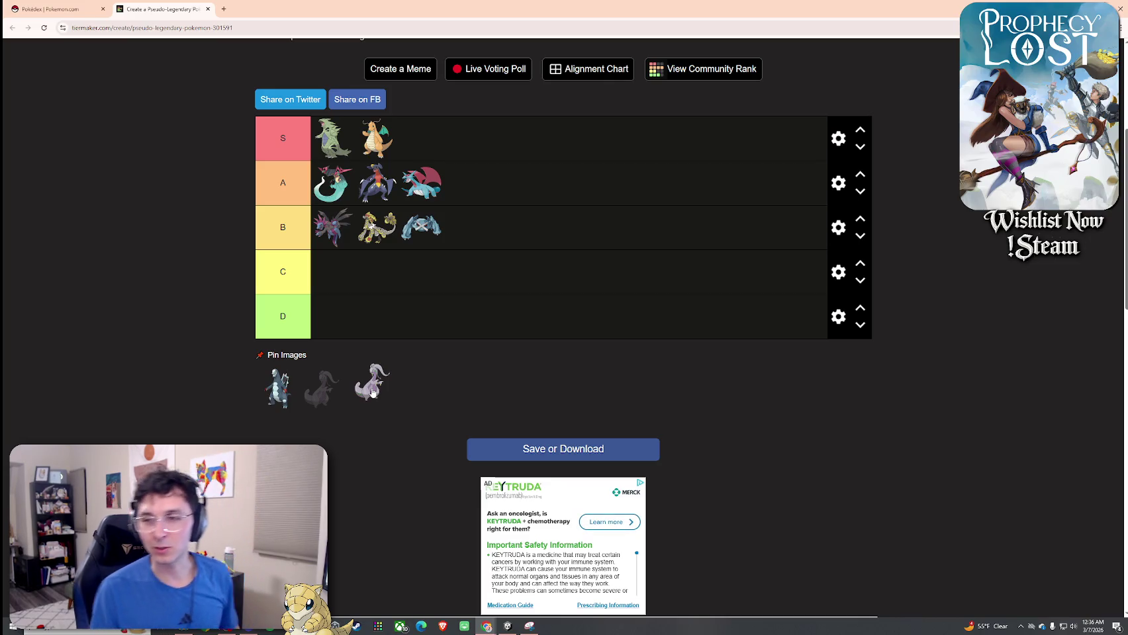
left_click_drag(372, 392, 370, 397)
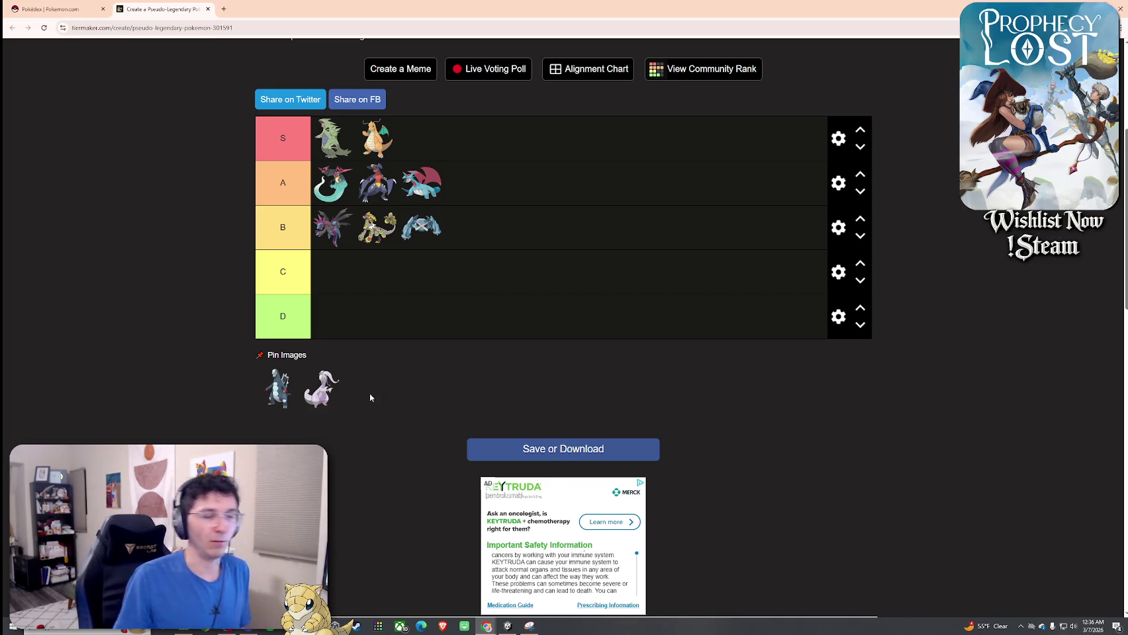
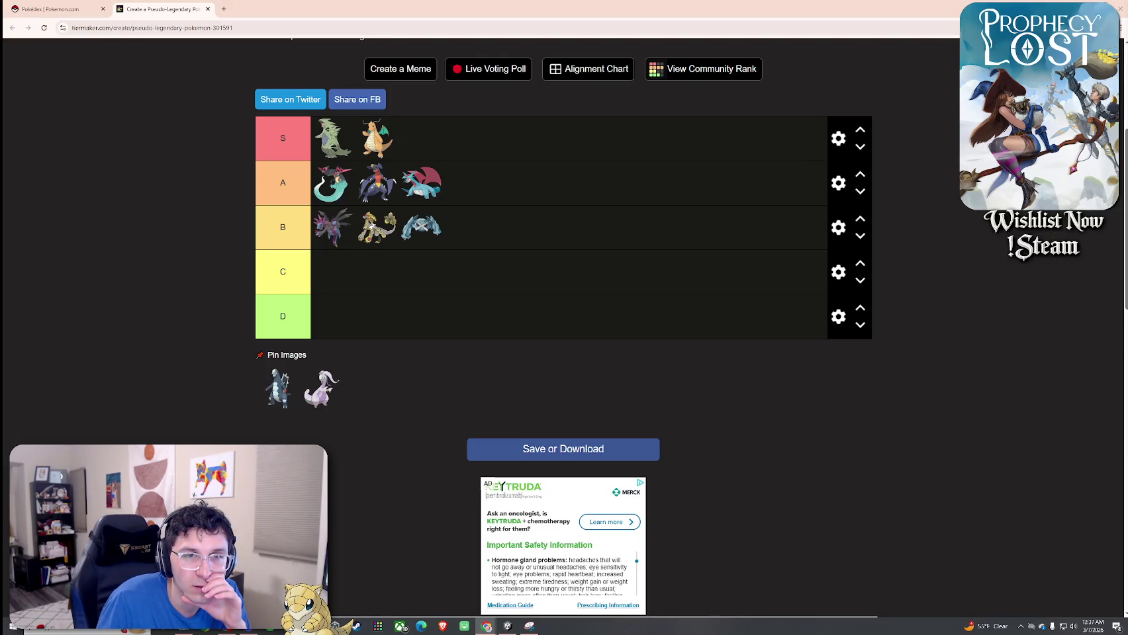
Bring the Chrome window with the flamingo 'Blood Milk' Short in front of TierMaker
key("super+shift+Left")
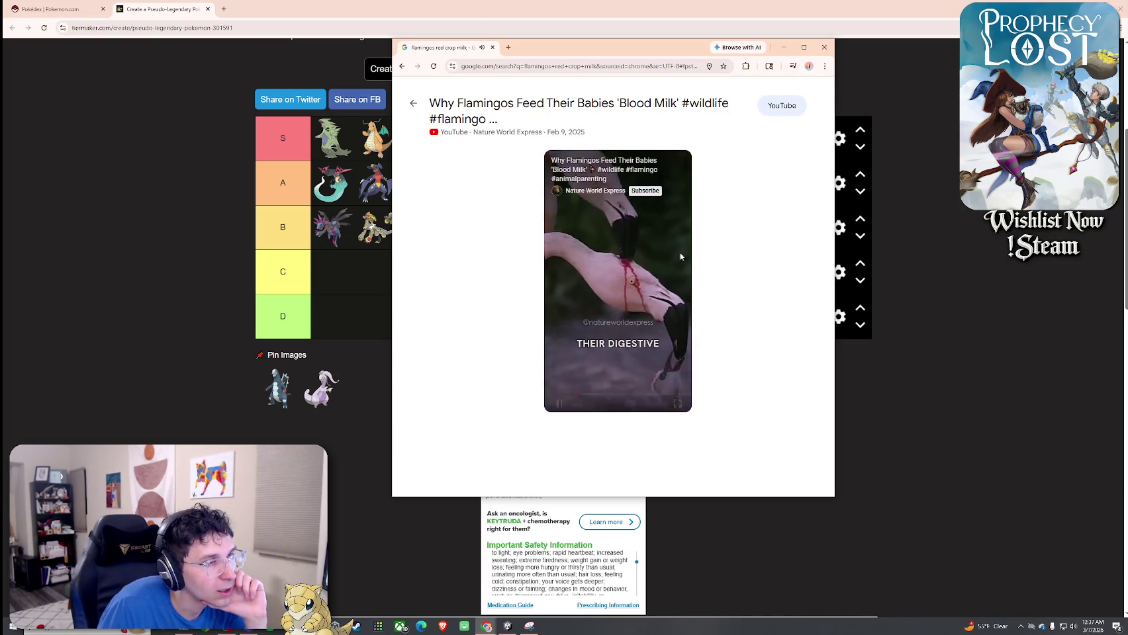
Play, pause and restart the flamingo 'Blood Milk' Short
left_click_drag(578, 395, 560, 396)
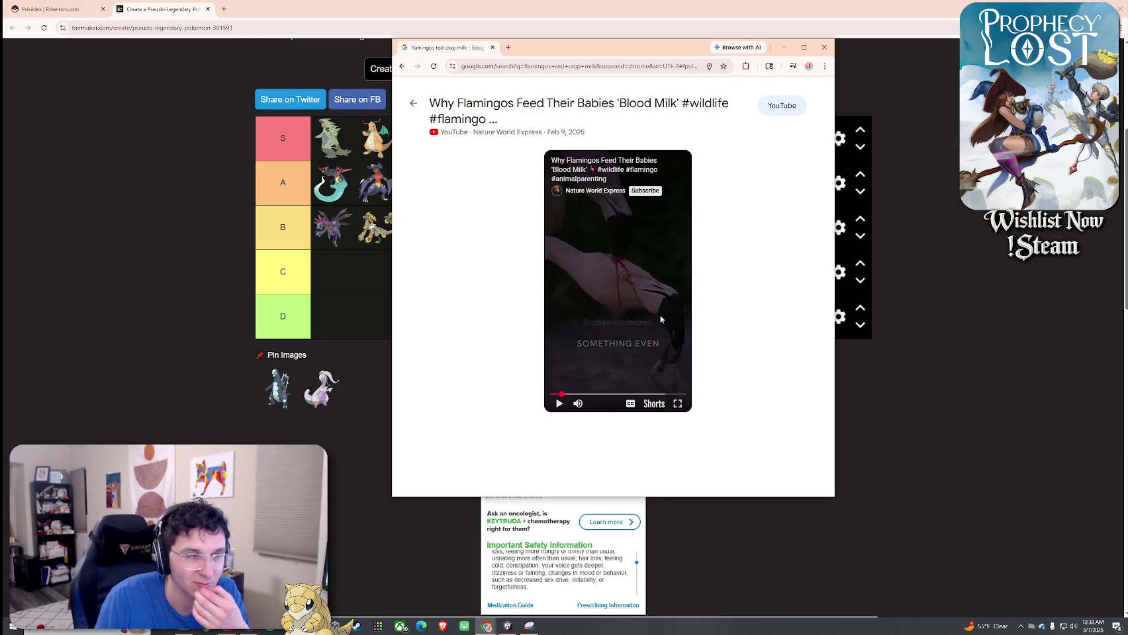
left_click(560, 404)
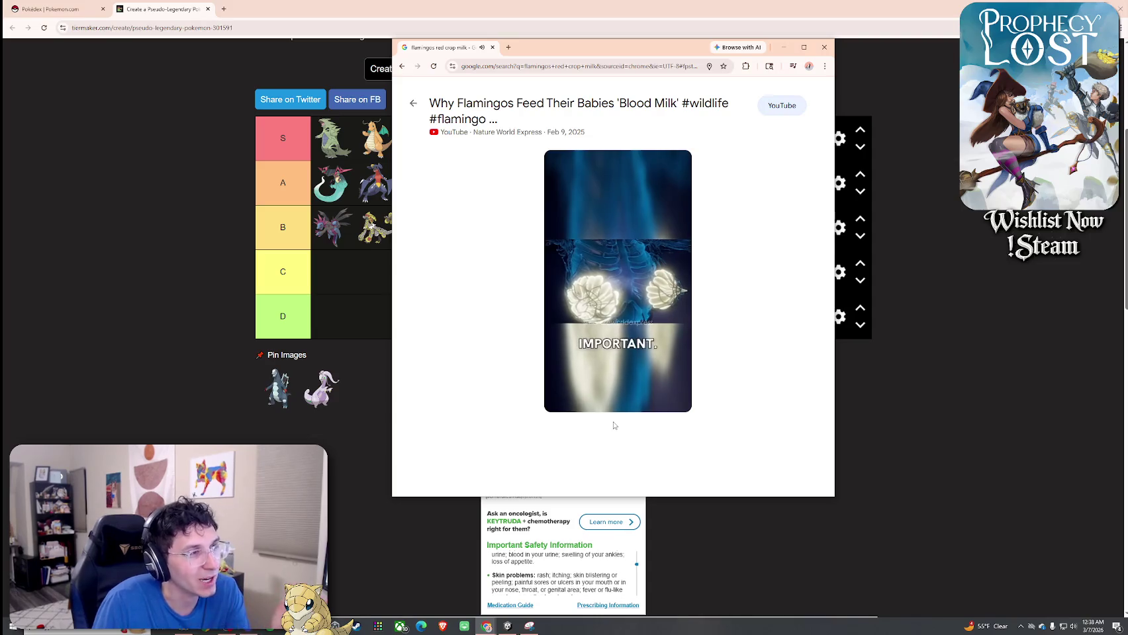
mouse_move(613, 370)
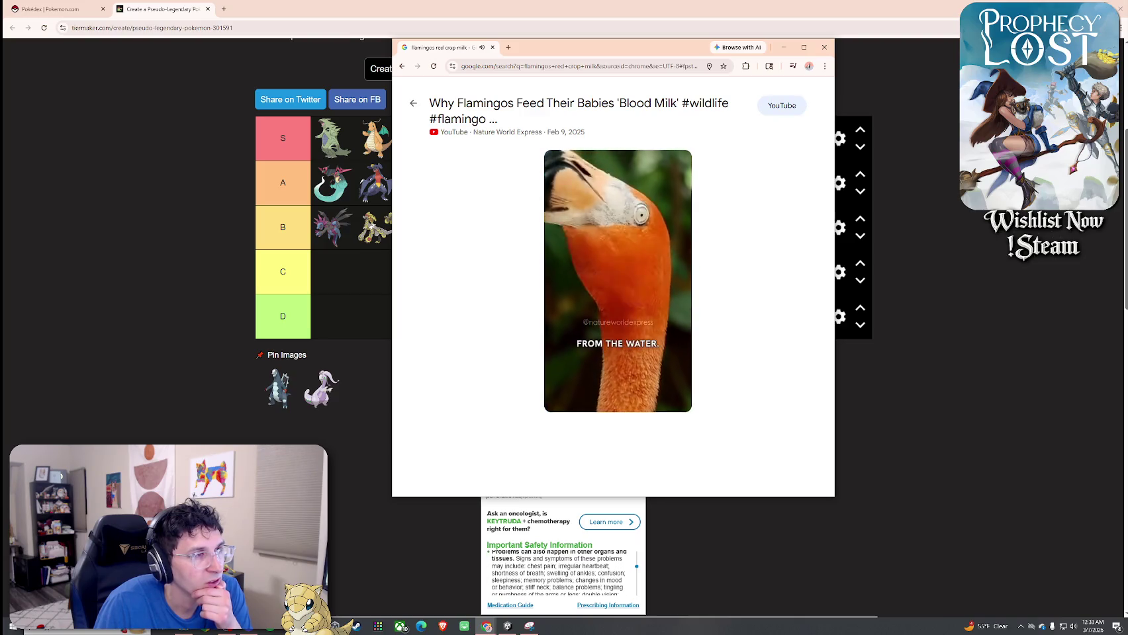
left_click(558, 405)
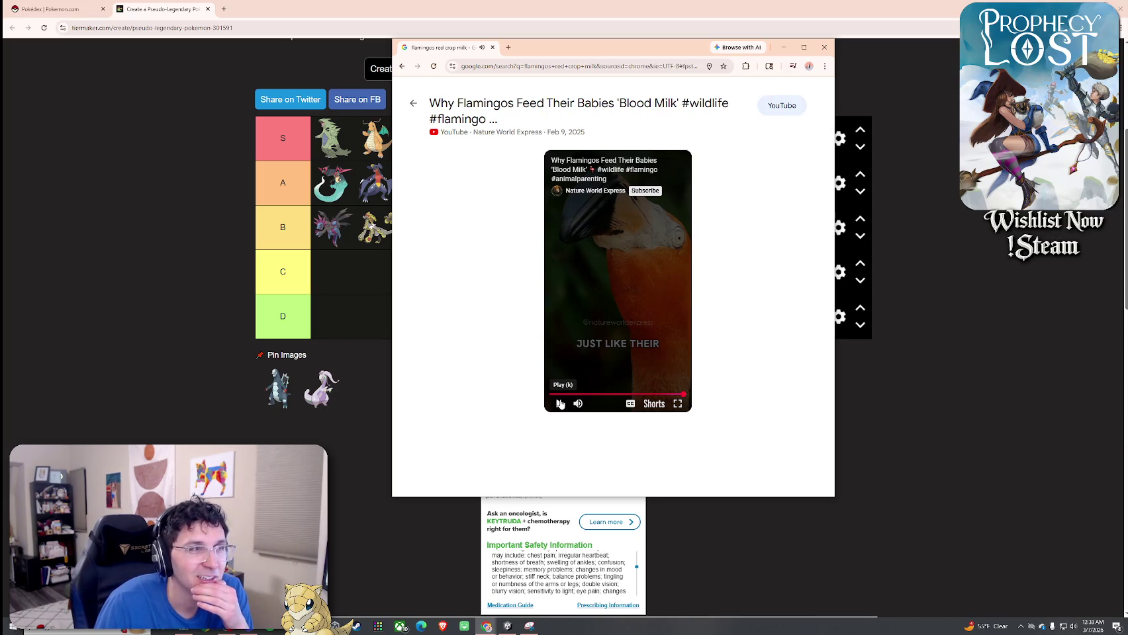
left_click(560, 405)
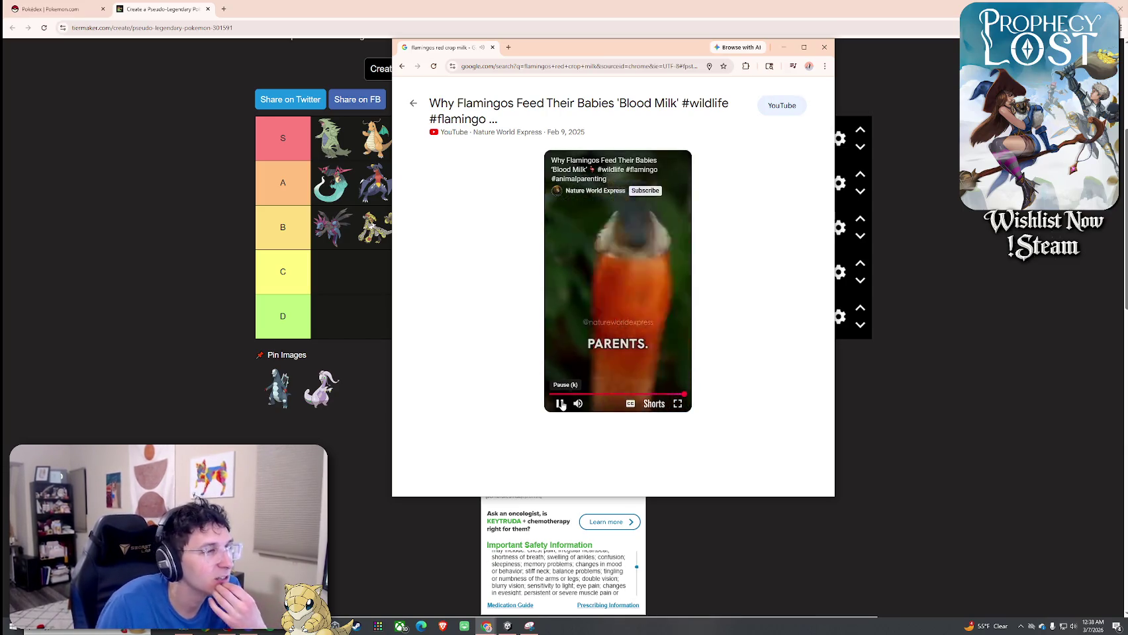
left_click(559, 404)
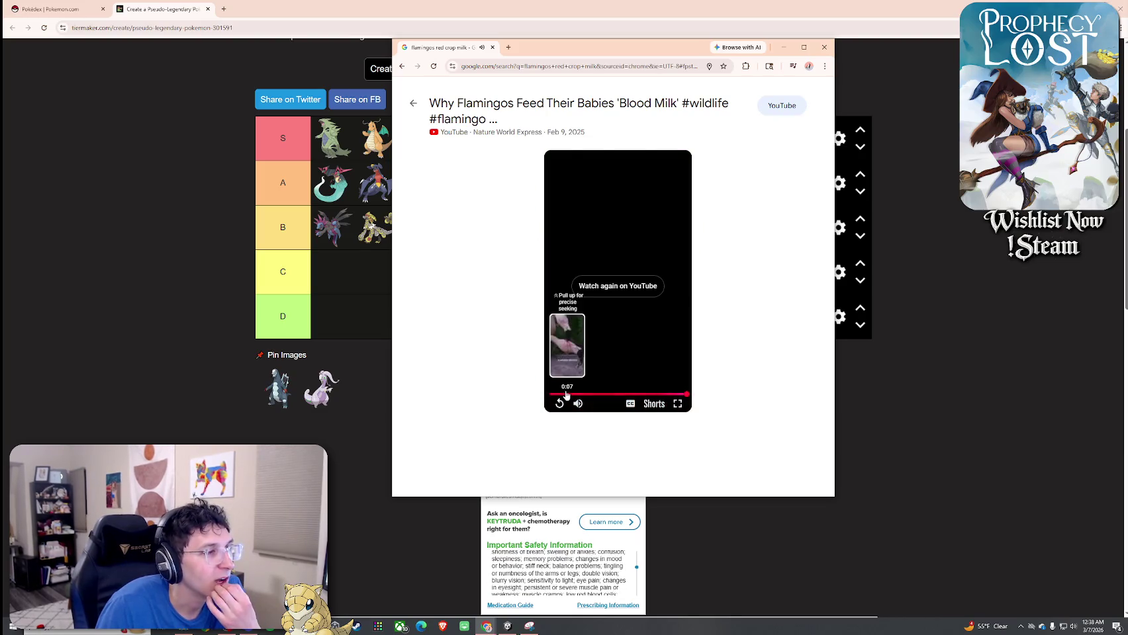
left_click(561, 408)
Scrub ahead to the crop milk part, then close the video window
left_click_drag(558, 395, 565, 397)
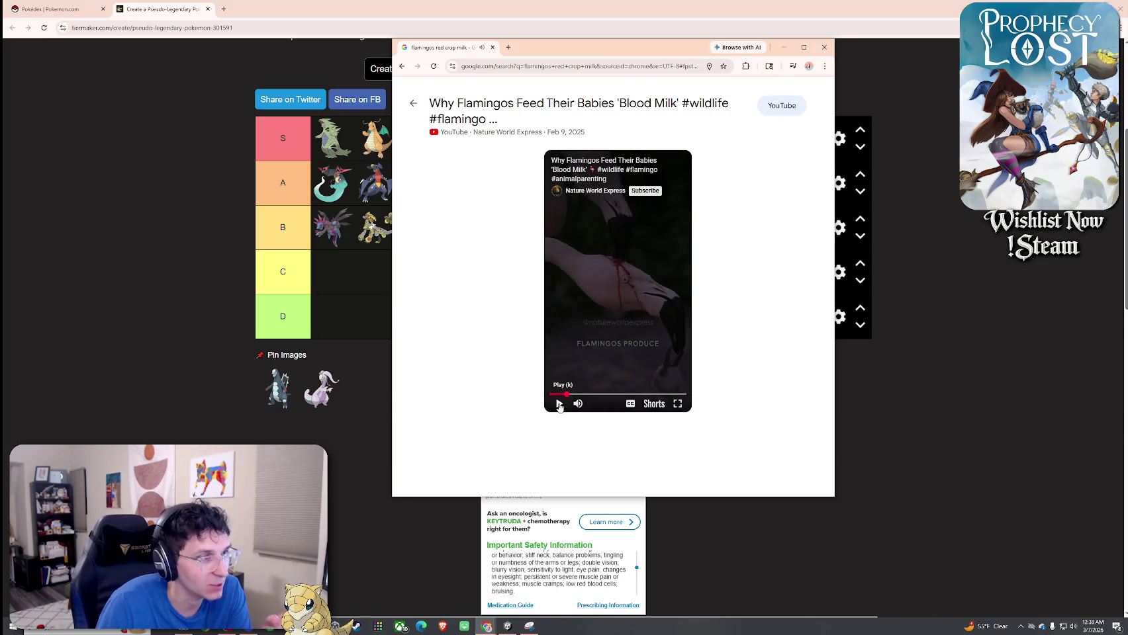
left_click(559, 405)
left_click(559, 405)
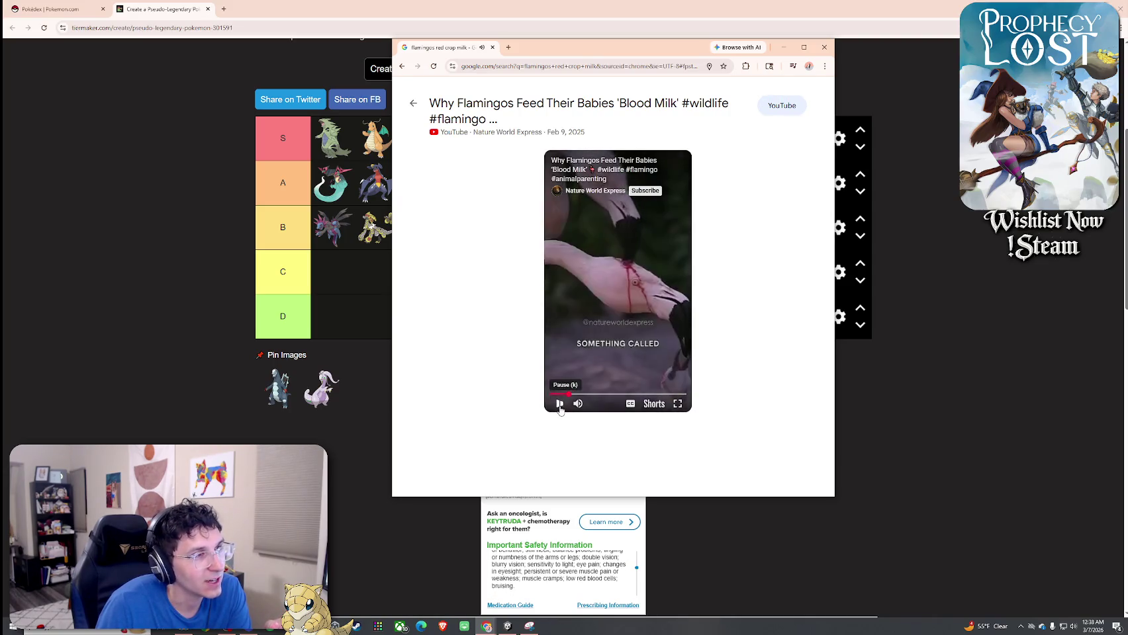
left_click_drag(559, 396, 608, 314)
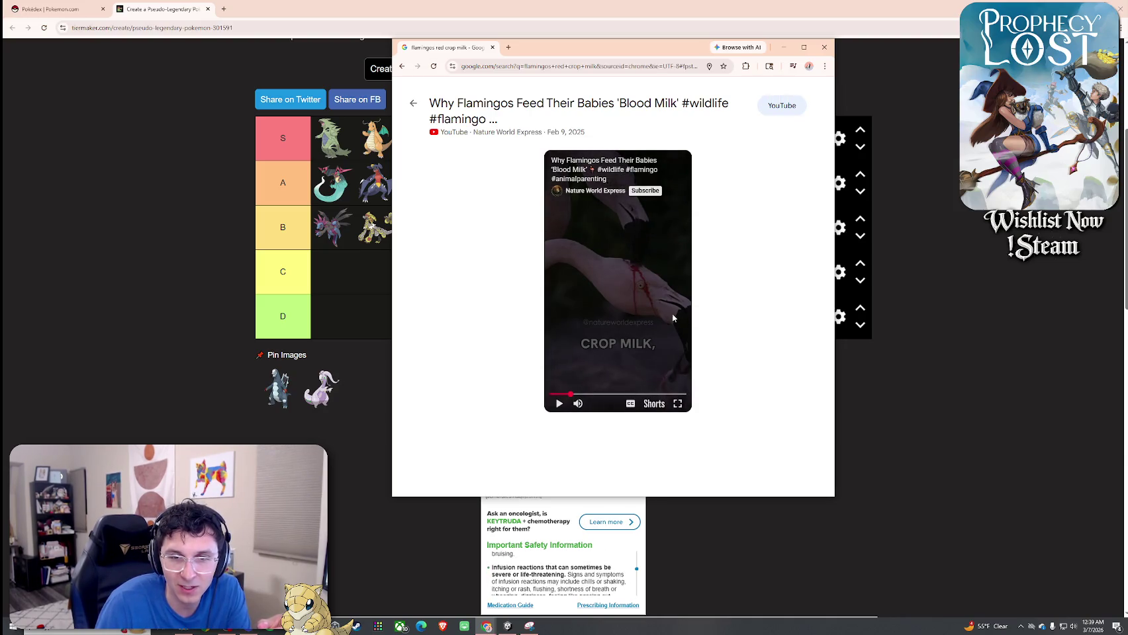
left_click(823, 47)
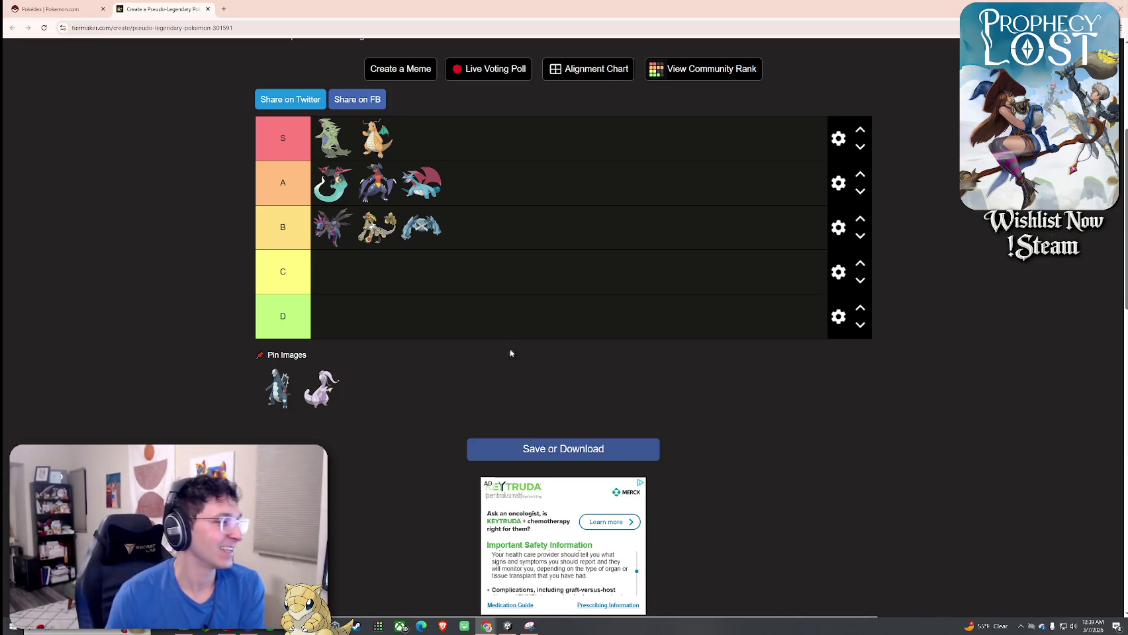
Place the gray Pokémon in tier D and Goodra in tier A after Salamence
mouse_move(329, 388)
left_mouse_down()
mouse_move(341, 385)
mouse_move(328, 385)
mouse_move(325, 347)
mouse_move(487, 300)
mouse_move(407, 316)
left_mouse_up()
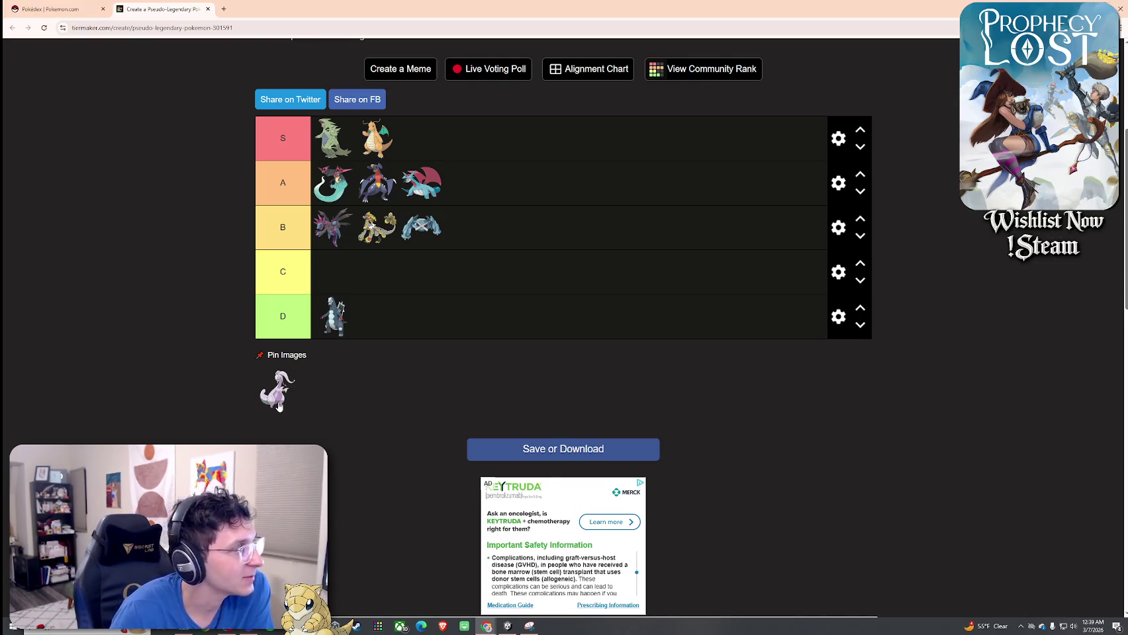
left_click_drag(280, 406, 481, 196)
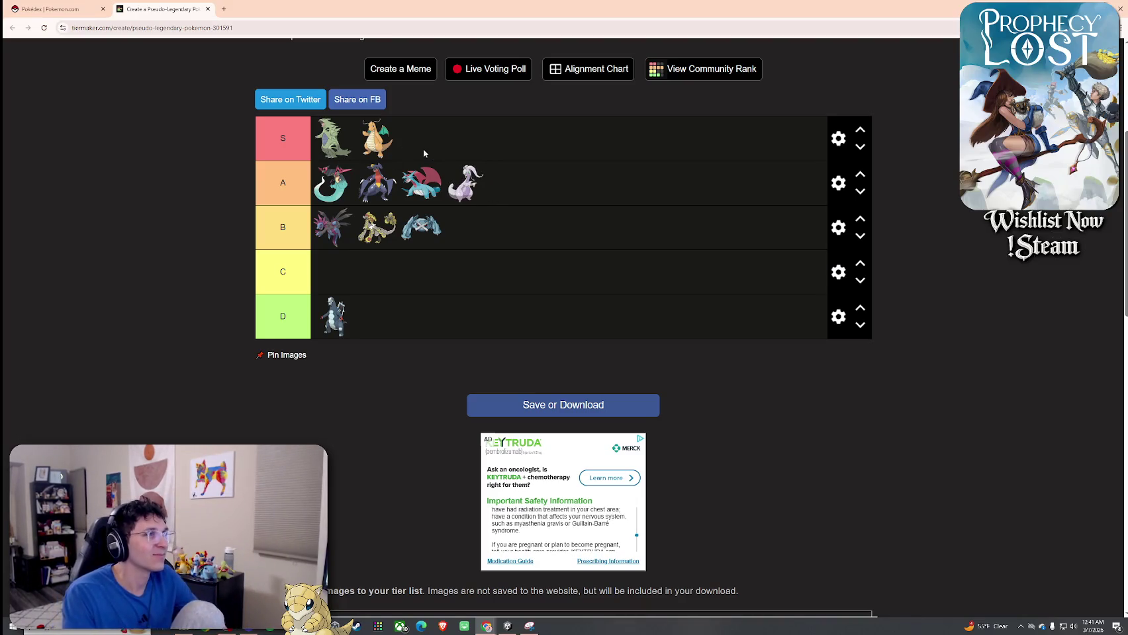
Review the ten-Pokémon tier list, then close its tab and the Pokédex Chrome window
scroll(437, 155, "down", 4)
scroll(467, 158, "up", 5)
scroll(468, 161, "down", 5)
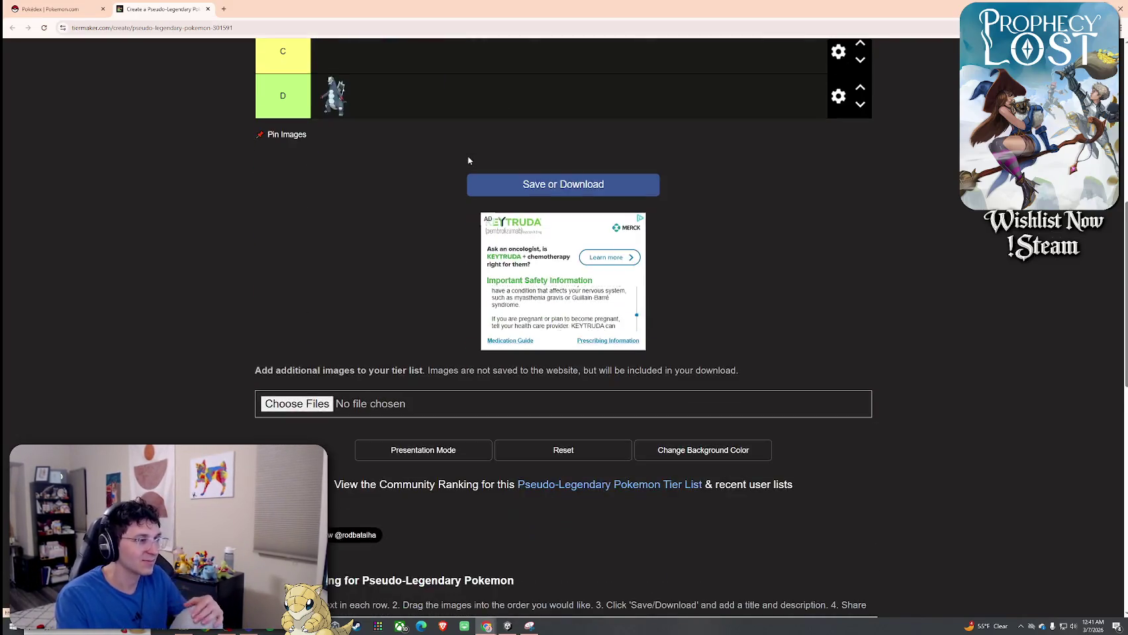
scroll(468, 160, "down", 5)
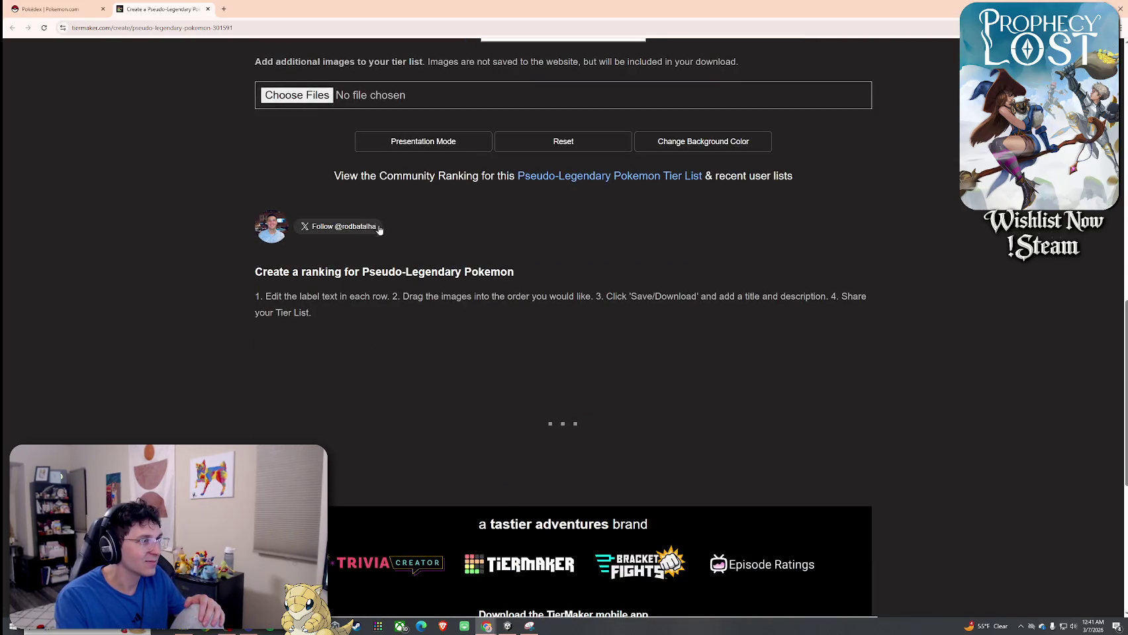
scroll(504, 225, "down", 6)
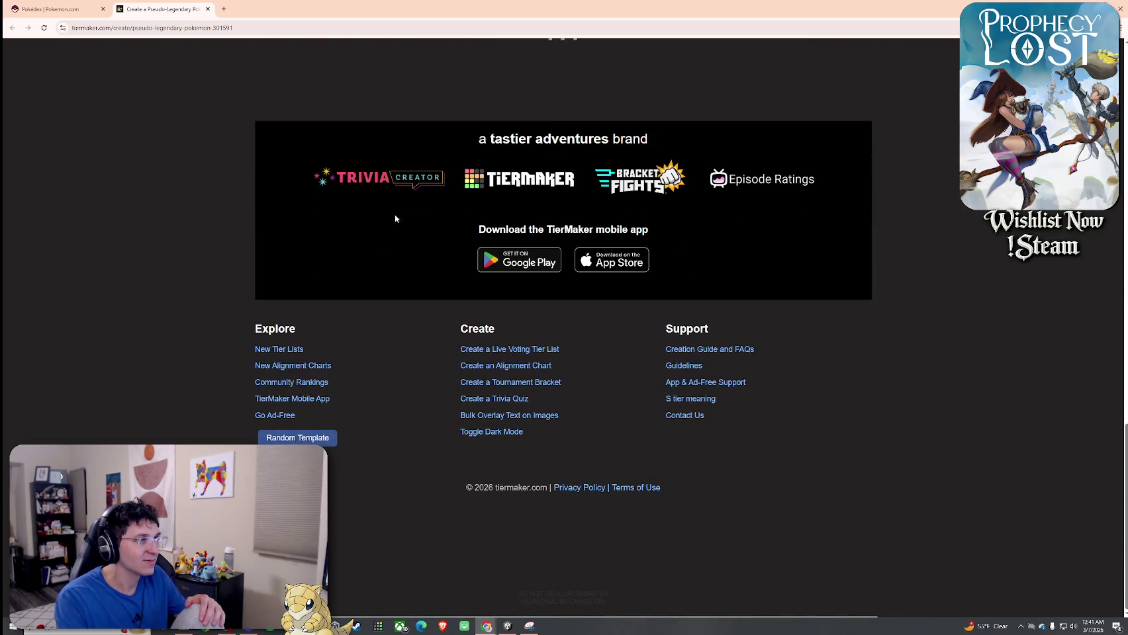
key("Home")
left_click(209, 10)
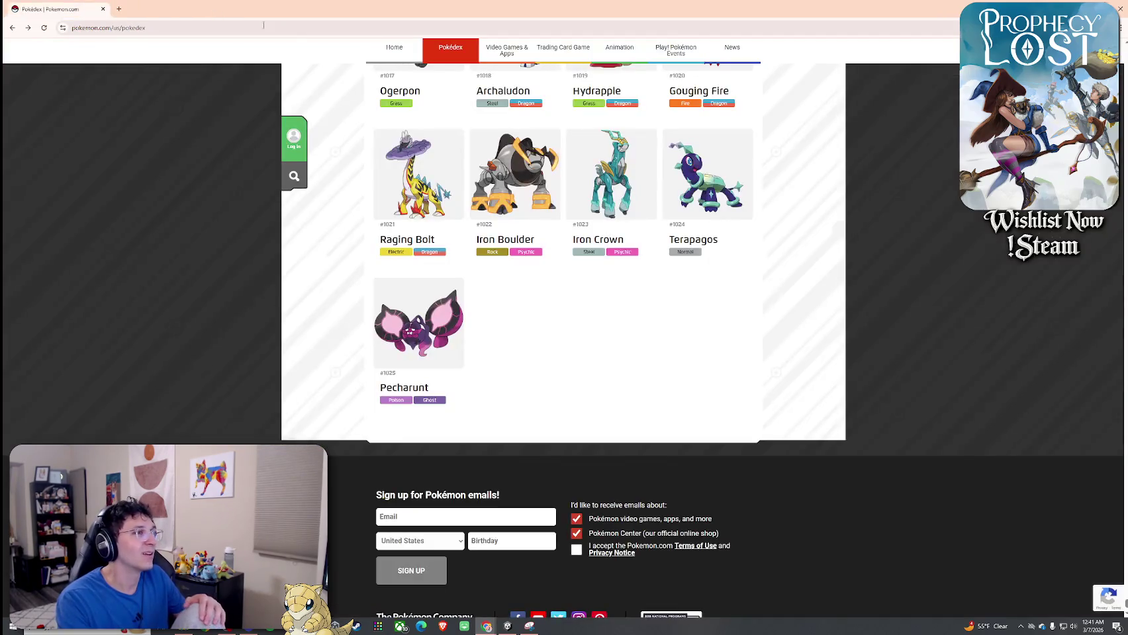
left_click(1119, 8)
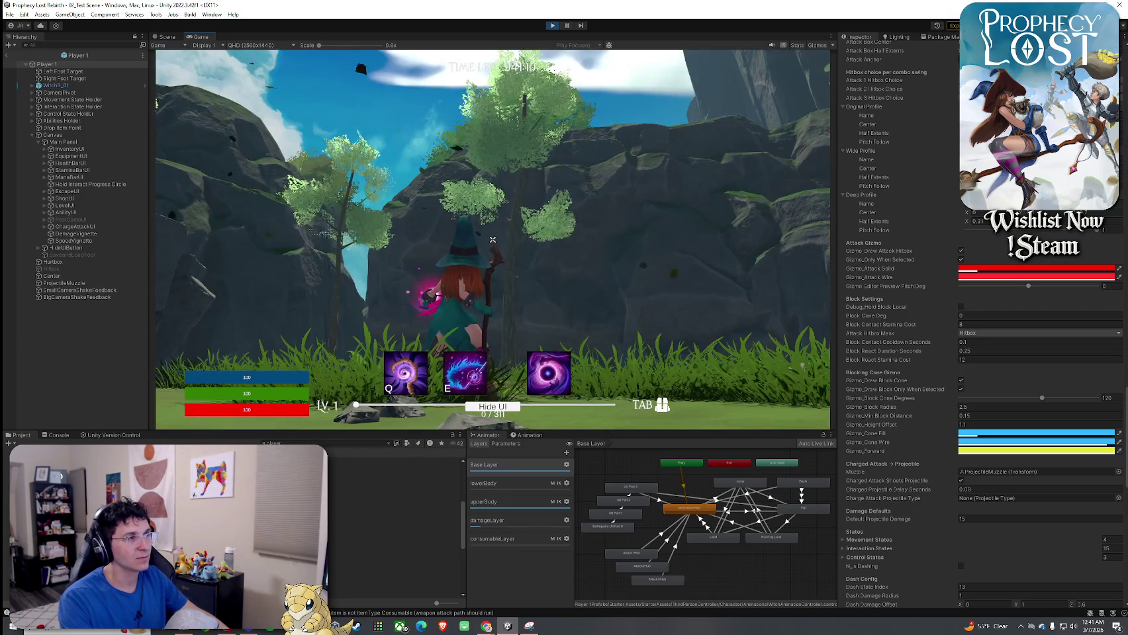
Swing the witch's staff once, then maximize the Game tab over the whole editor
left_click(492, 239)
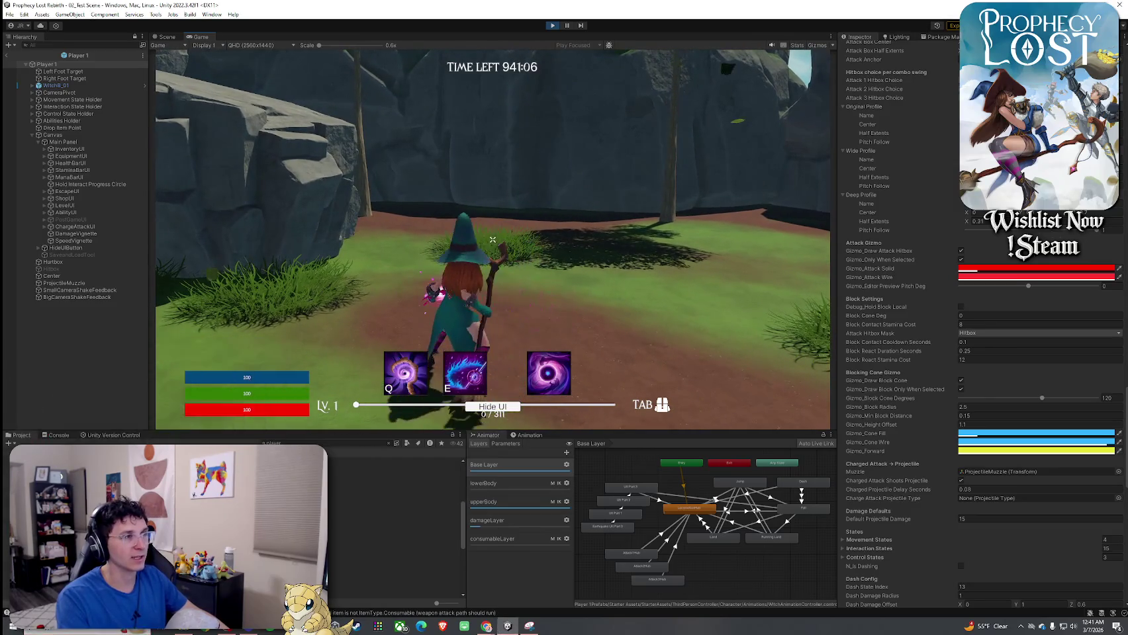
key("super")
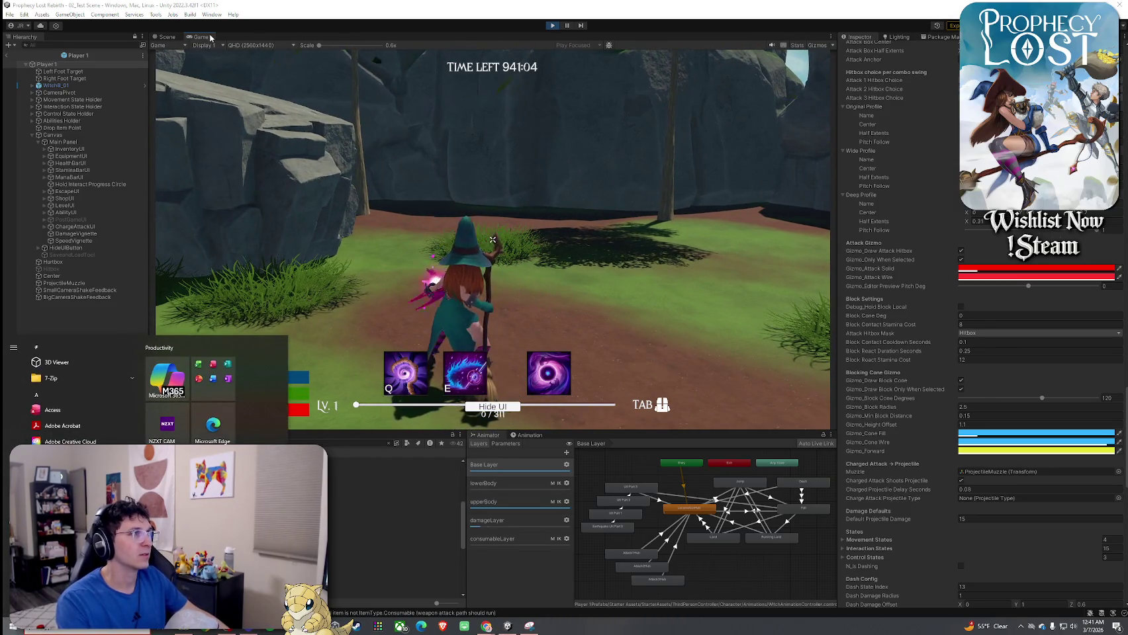
double_click(211, 38)
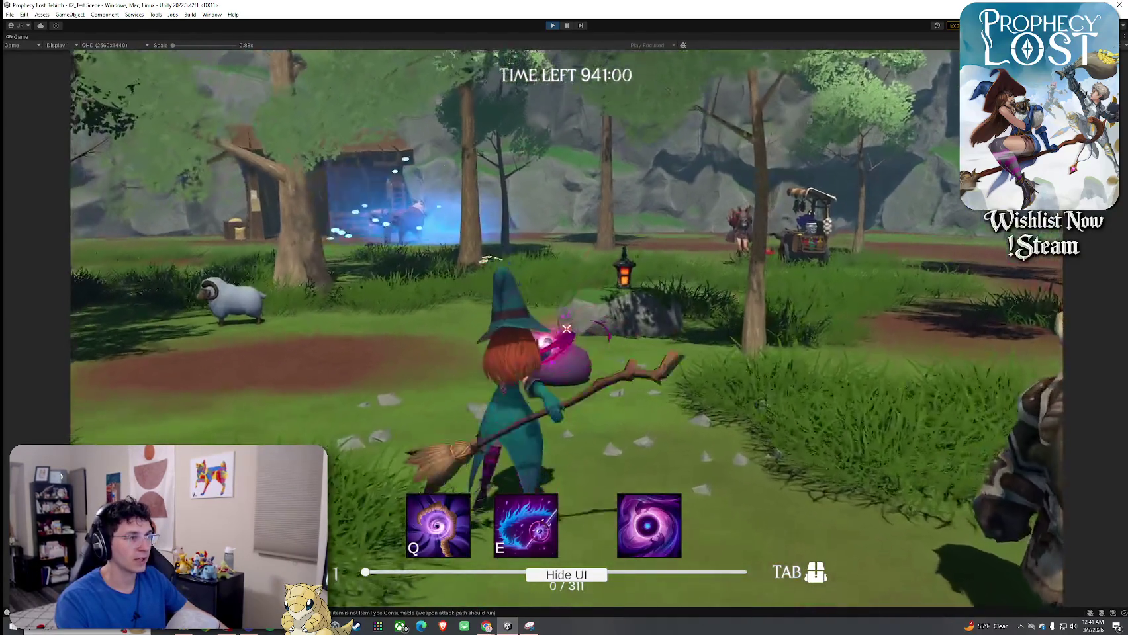
Walk the witch past the lantern, rock and purple pot, then cast a staff attack
key("w")
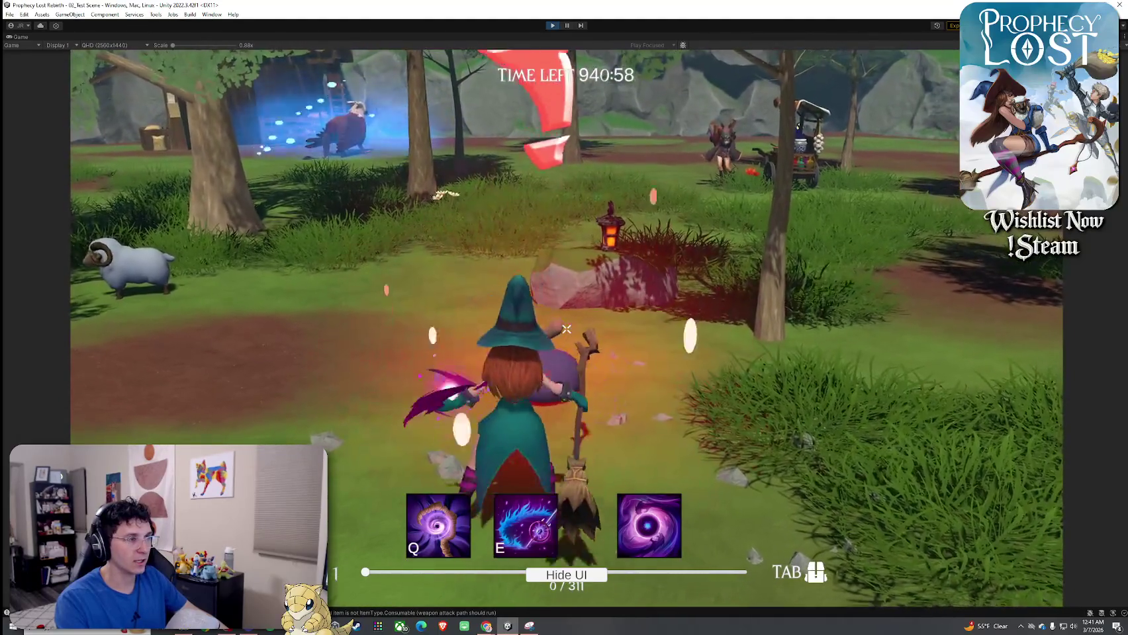
key("w")
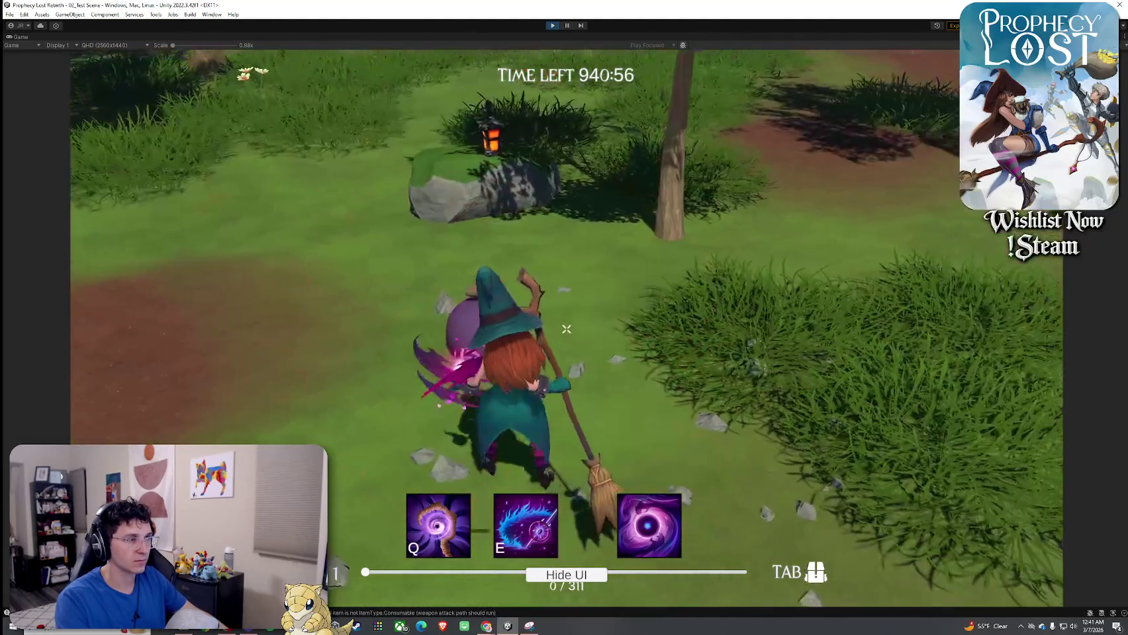
key("w")
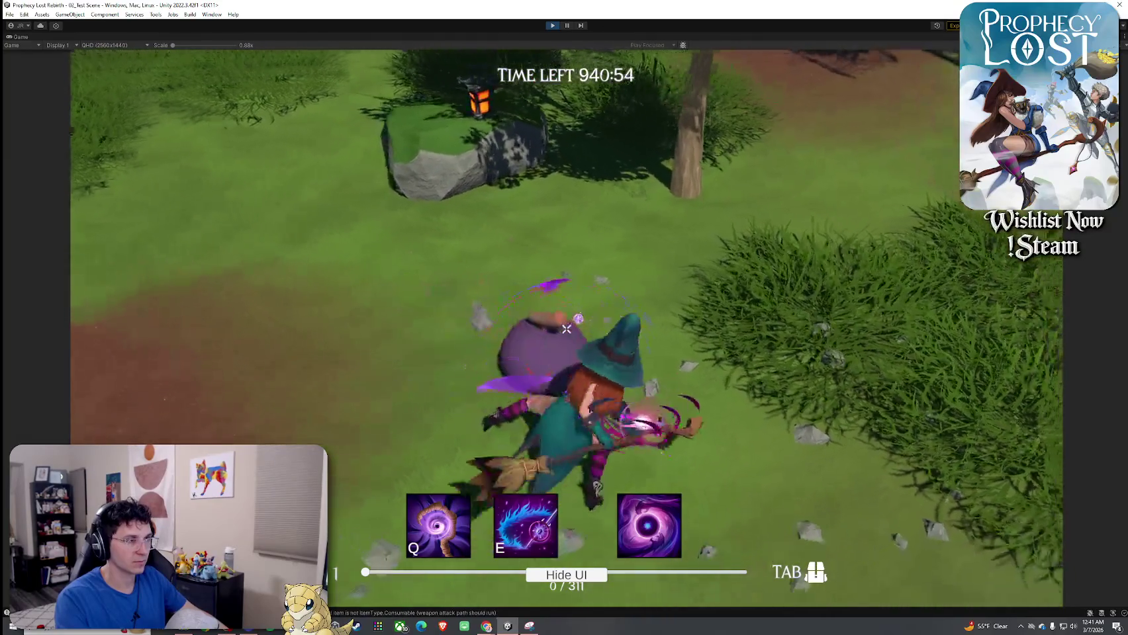
key("w")
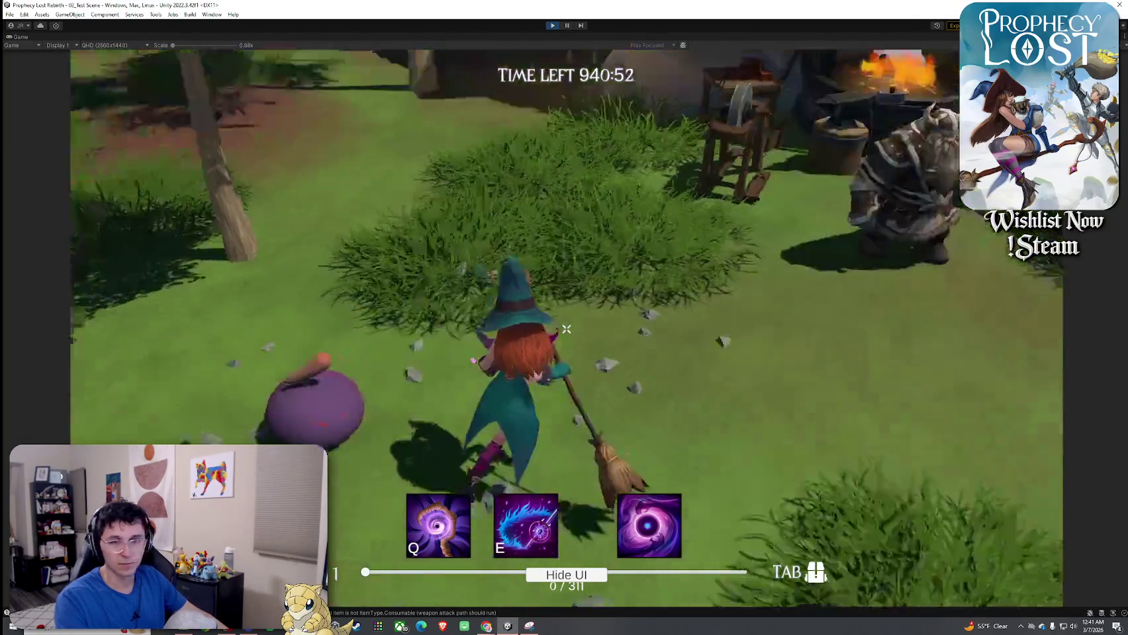
key("w")
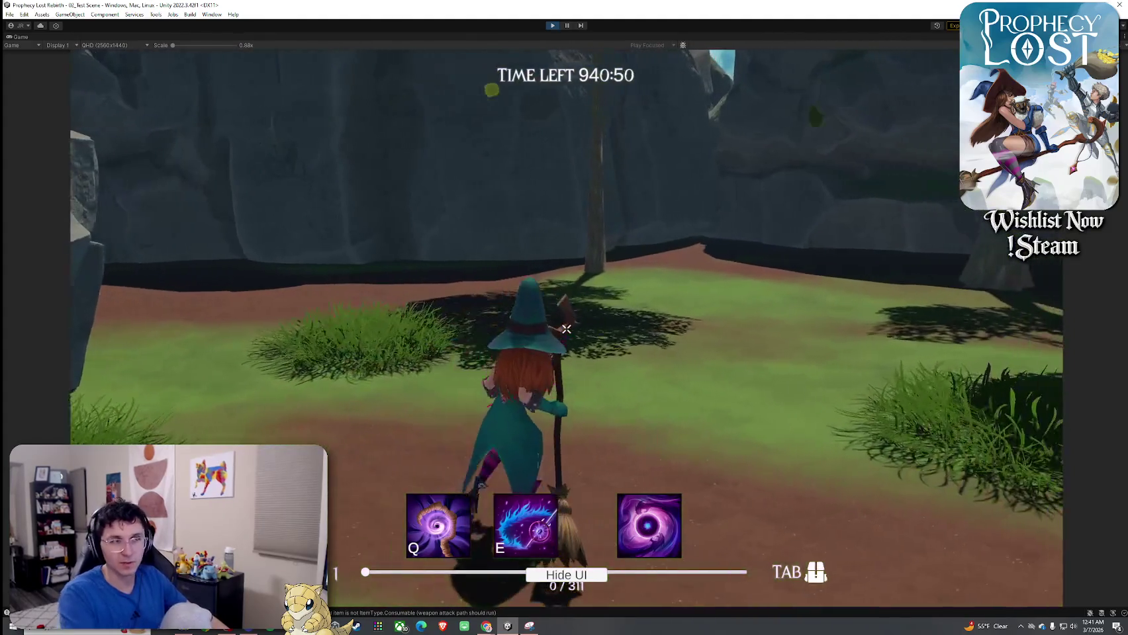
left_click(566, 329)
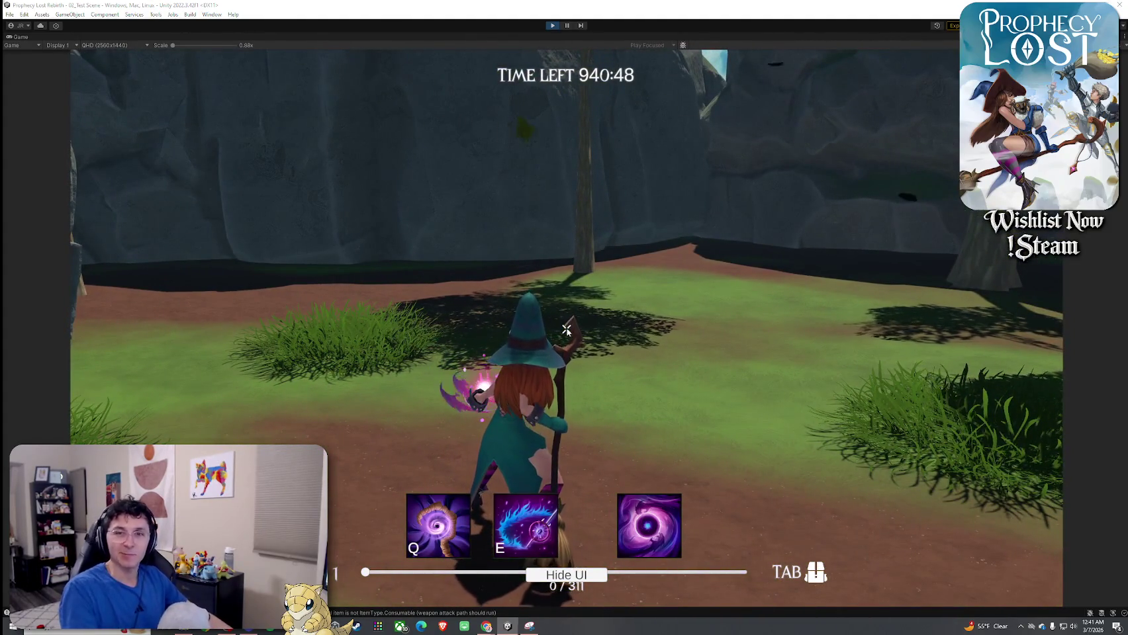
key("super")
key("super")
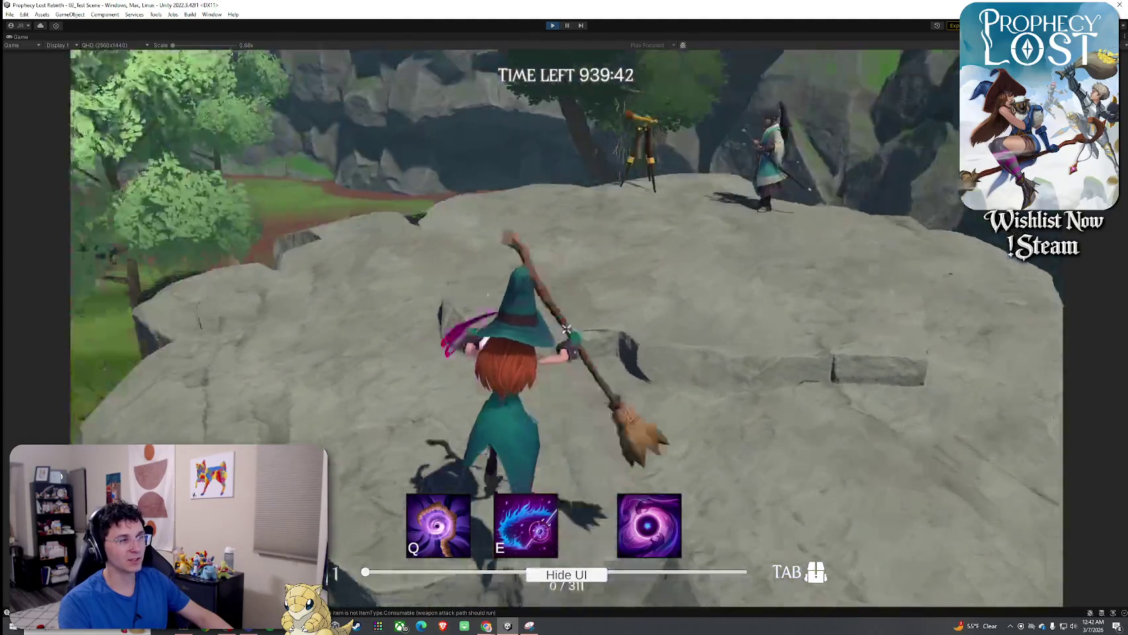
Walk the witch over the rock toward the cliff edge
key("w")
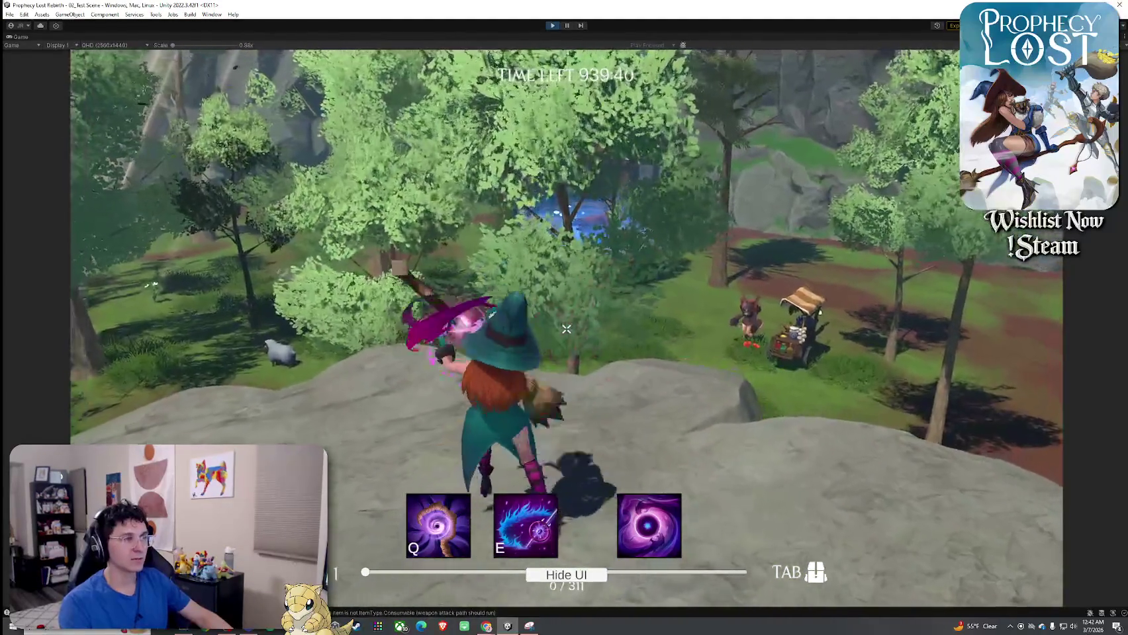
key("w")
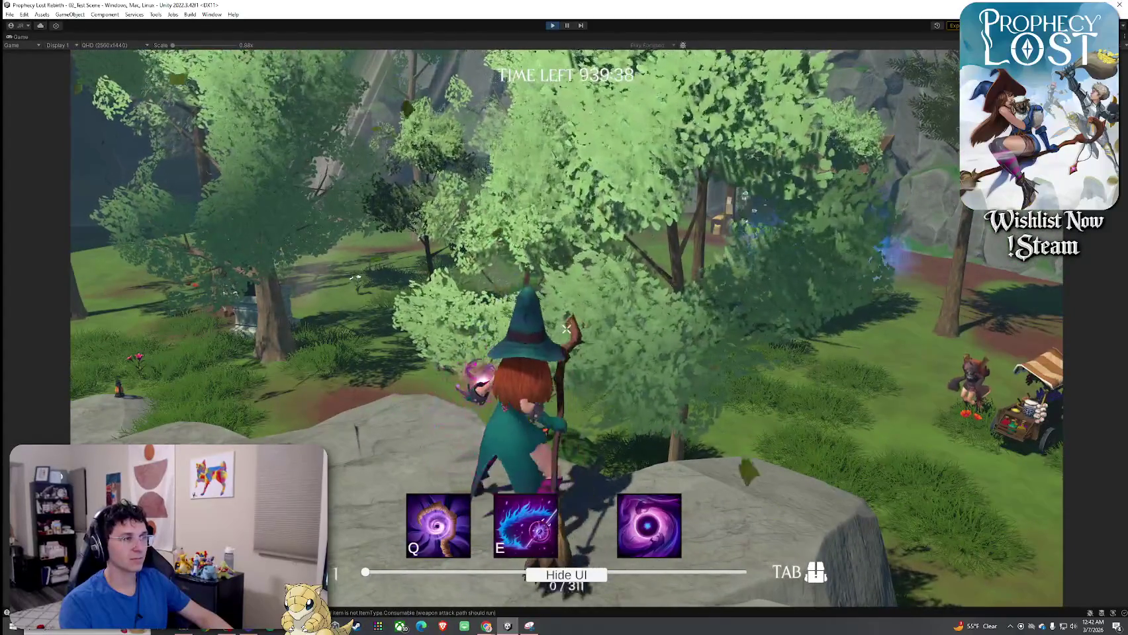
key("w")
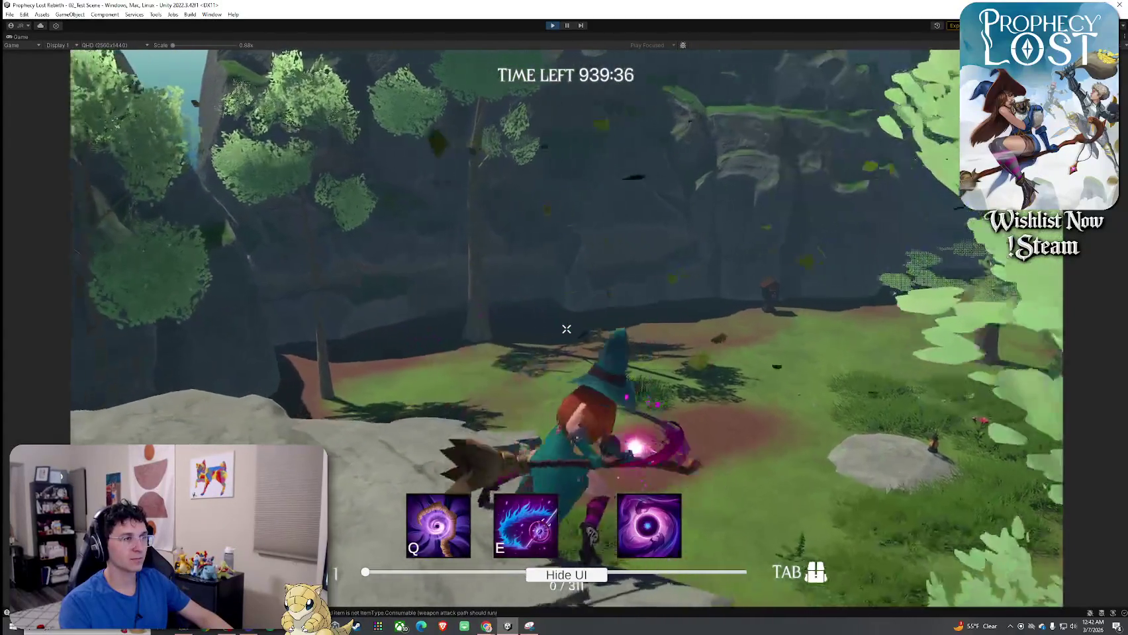
key("w")
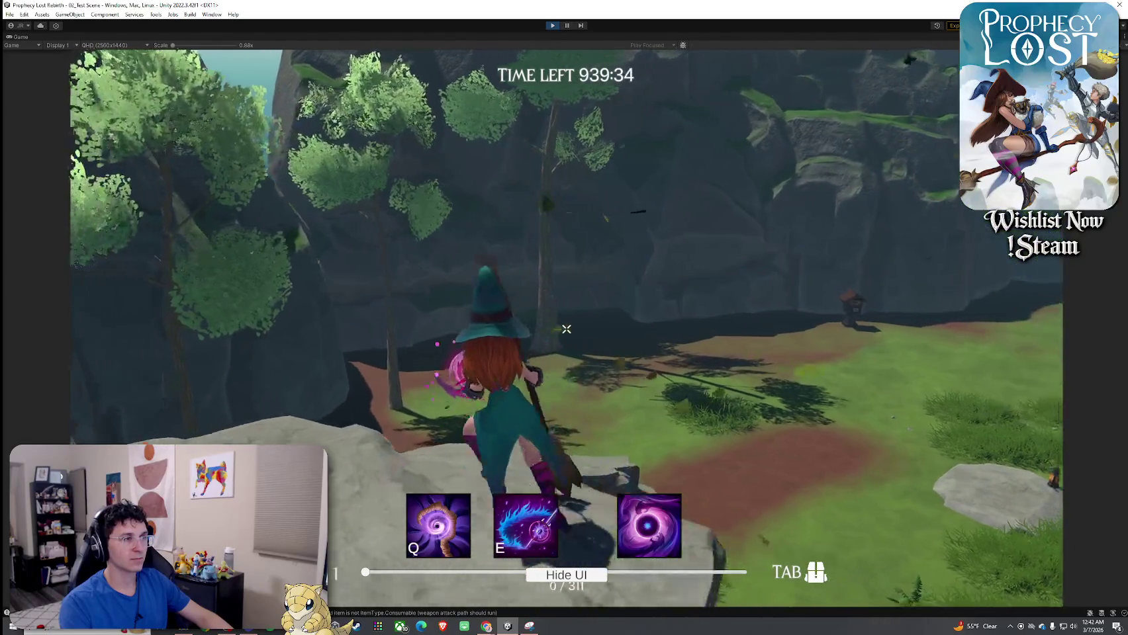
key("w")
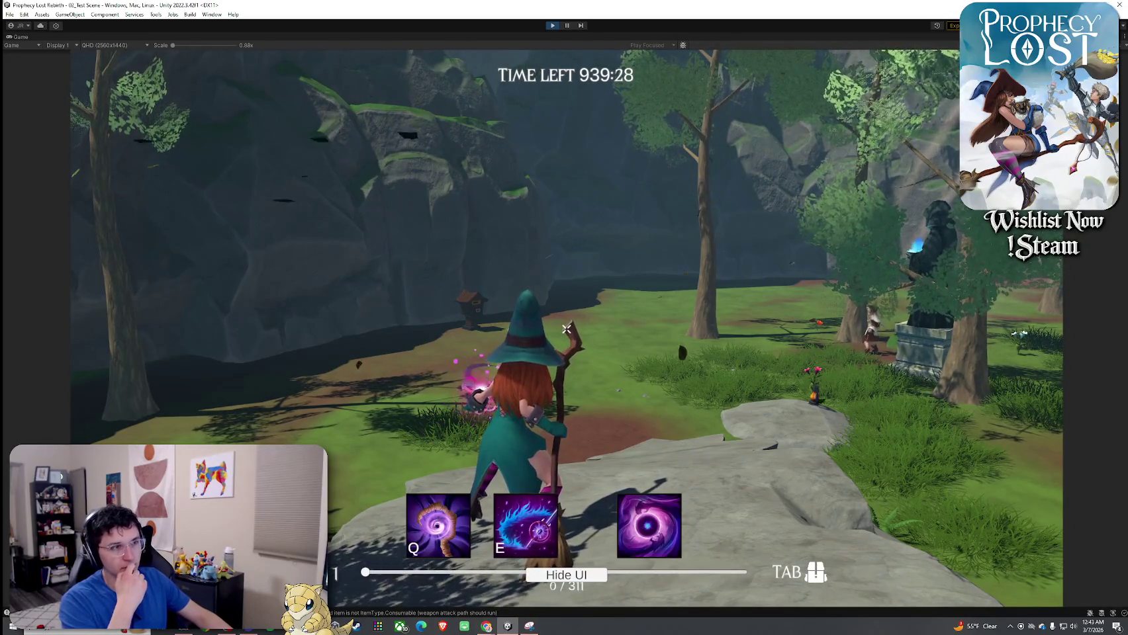
key("w")
Dismiss the system menu and switch to the TierMaker One Piece tier list window
key("super")
key("super")
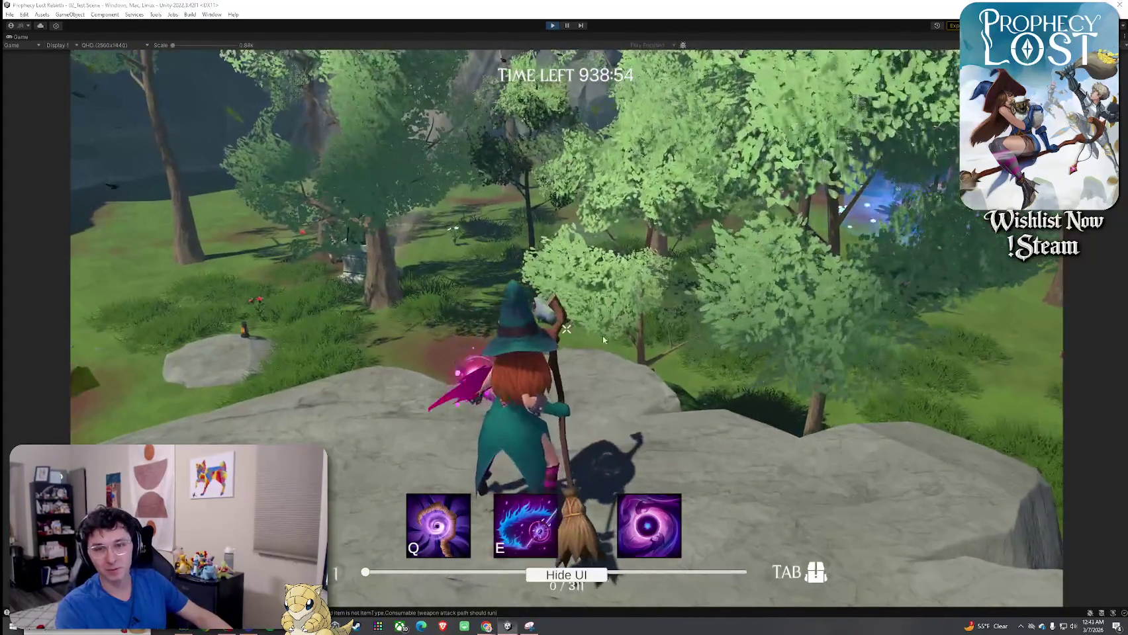
key("super")
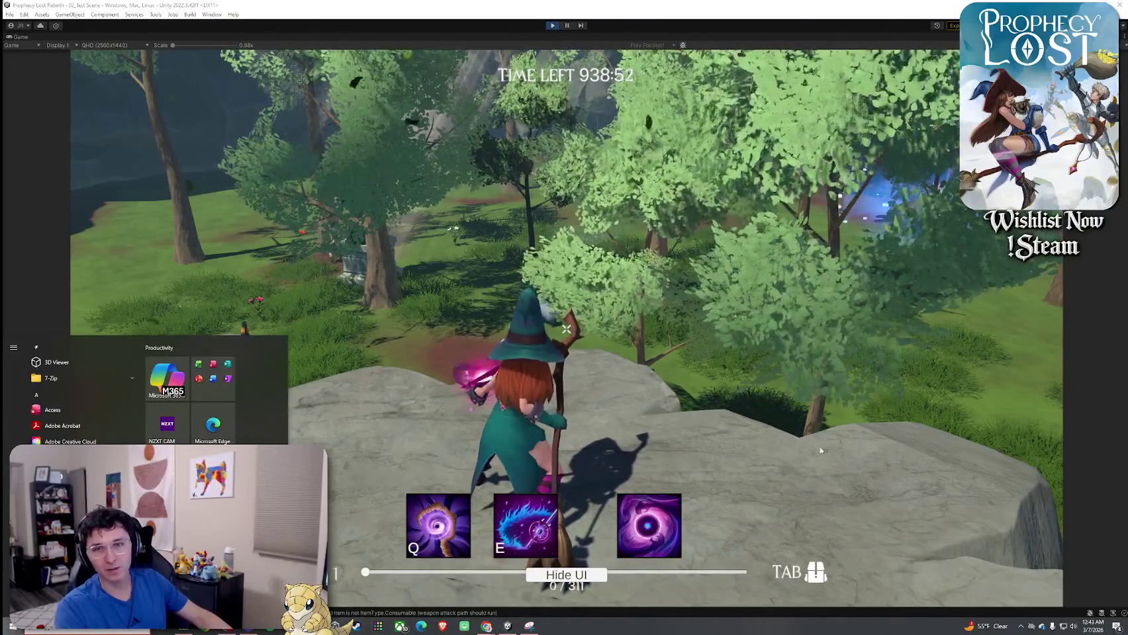
key("super")
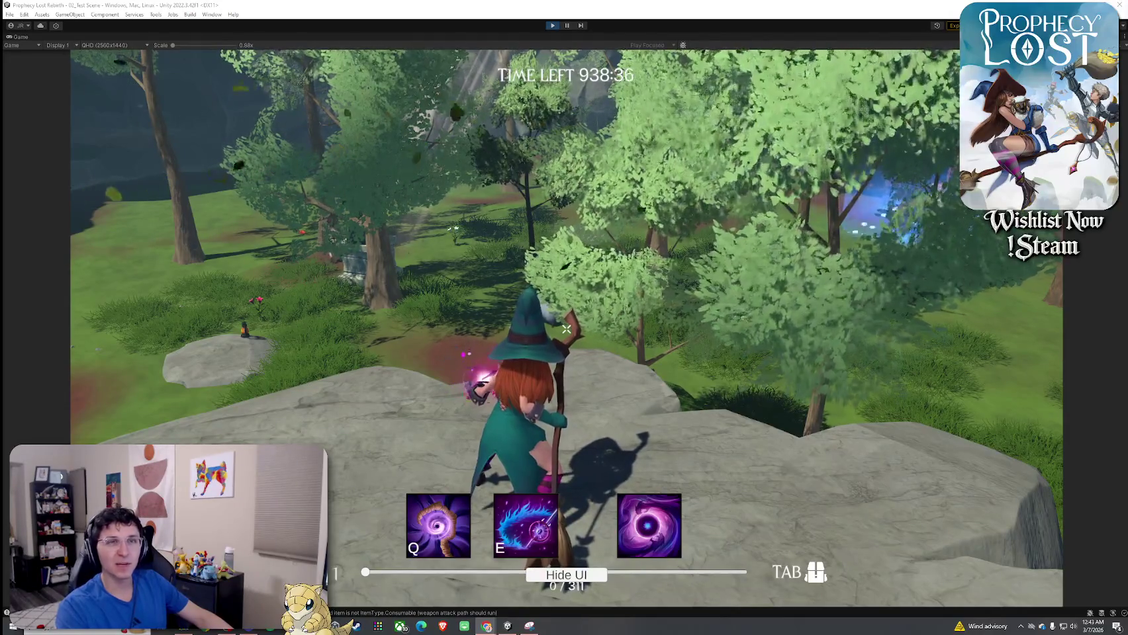
key("alt+Tab")
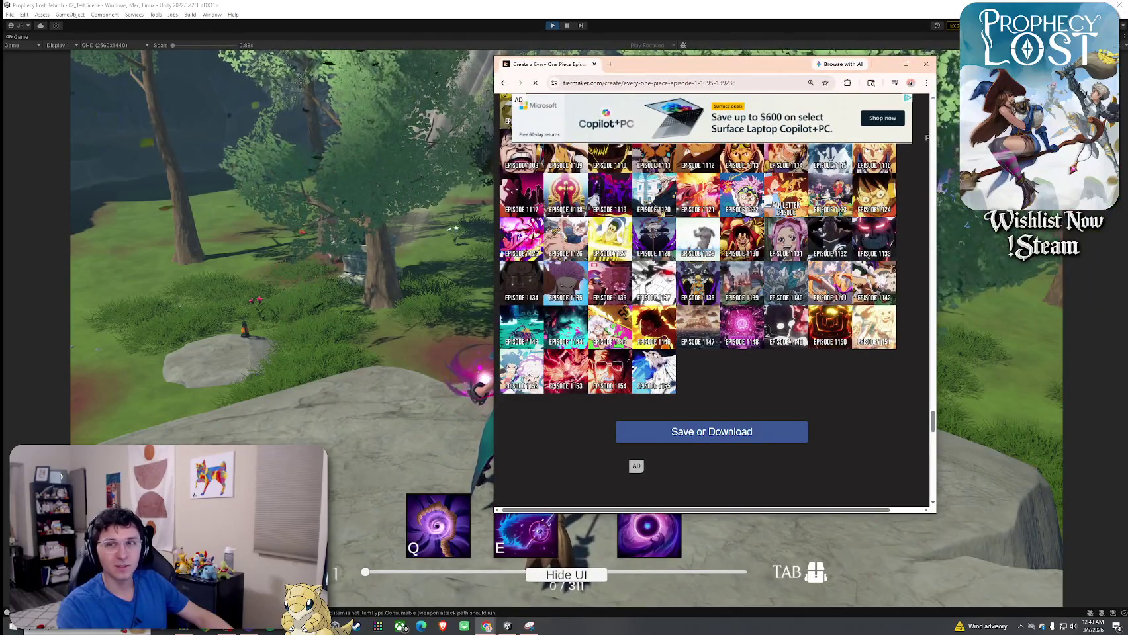
Drag Episode 1155 into the MASTERPIECE tier, scroll up to check, and close the window
mouse_move(665, 382)
left_mouse_down()
mouse_move(670, 215)
mouse_move(665, 256)
mouse_move(629, 252)
mouse_move(602, 327)
left_mouse_up()
scroll(670, 215, "up", 1)
scroll(669, 225, "up", 20)
scroll(662, 257, "up", 20)
scroll(648, 256, "up", 20)
scroll(649, 255, "up", 20)
scroll(650, 255, "up", 10)
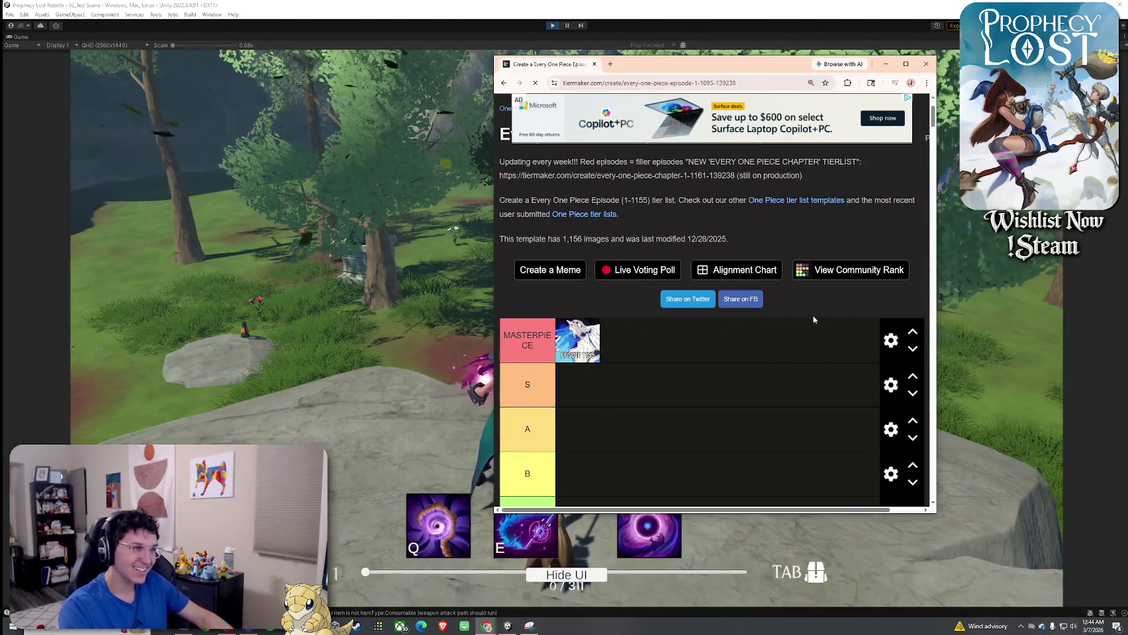
left_click(931, 66)
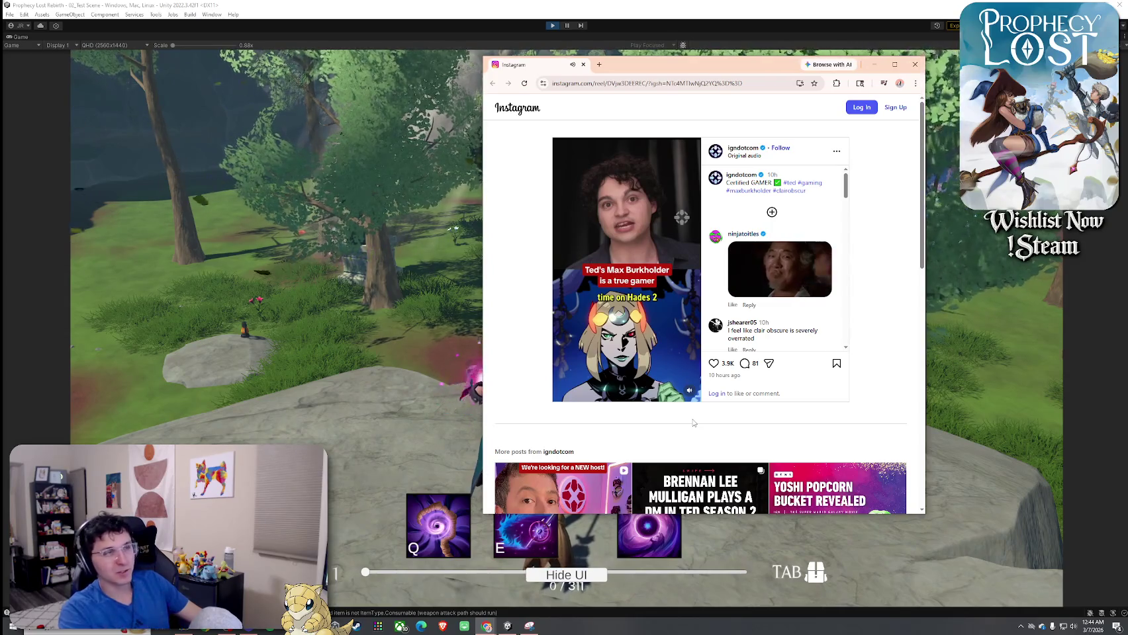
Close the Instagram reel window to return to the running Prophecy Lost game
left_click(915, 70)
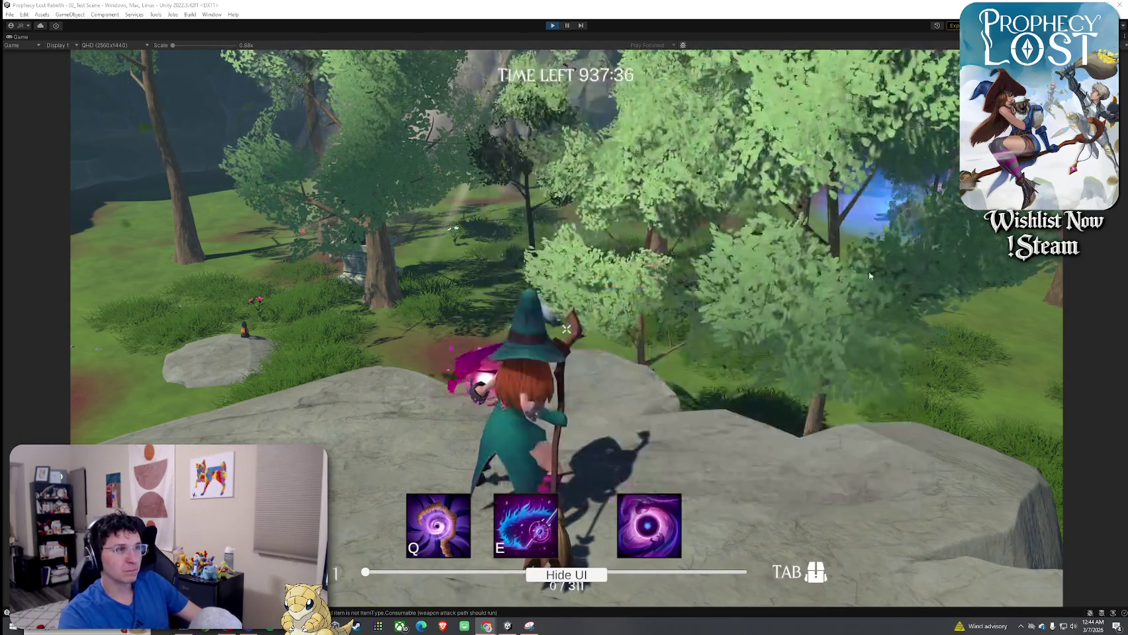
Walk the witch to the wall and swing three times to watch the magenta slash
key("w")
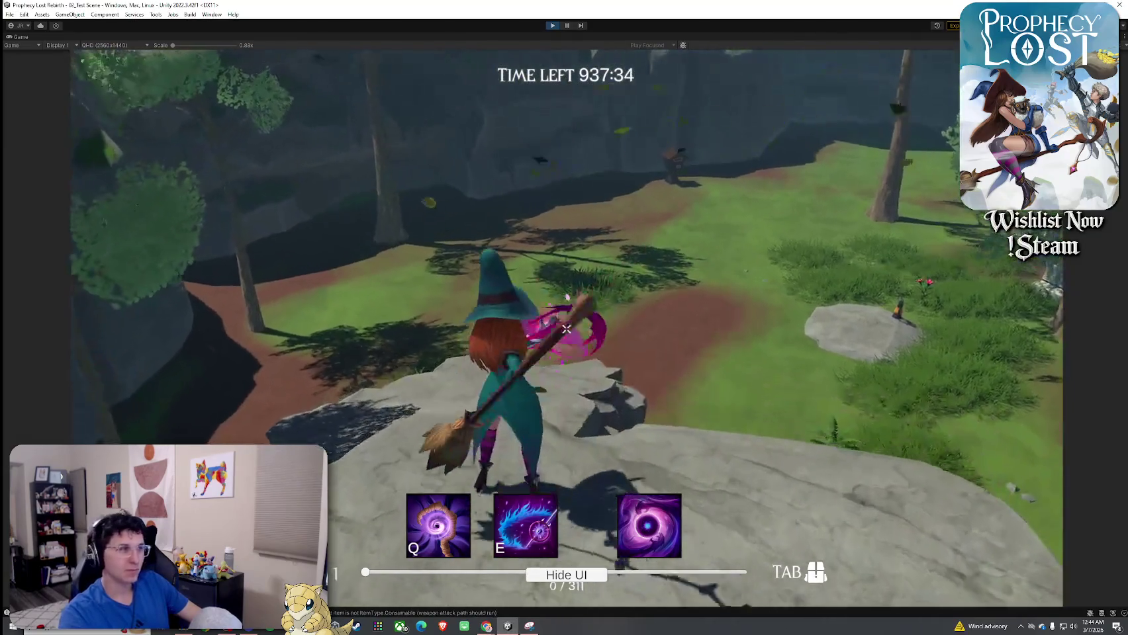
key("w")
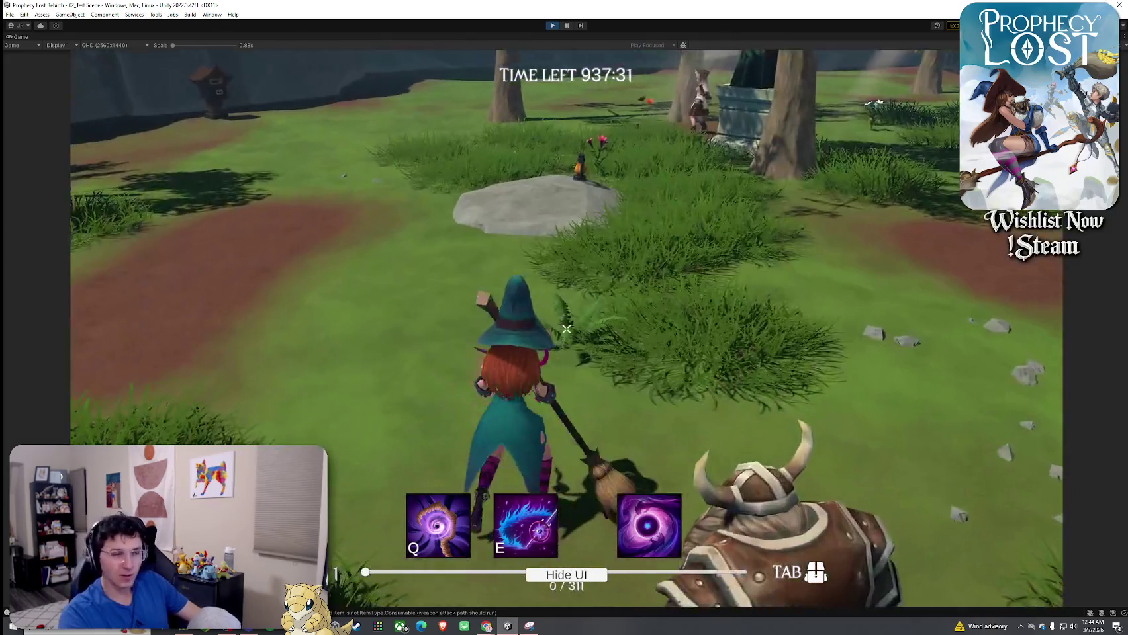
left_click(566, 329)
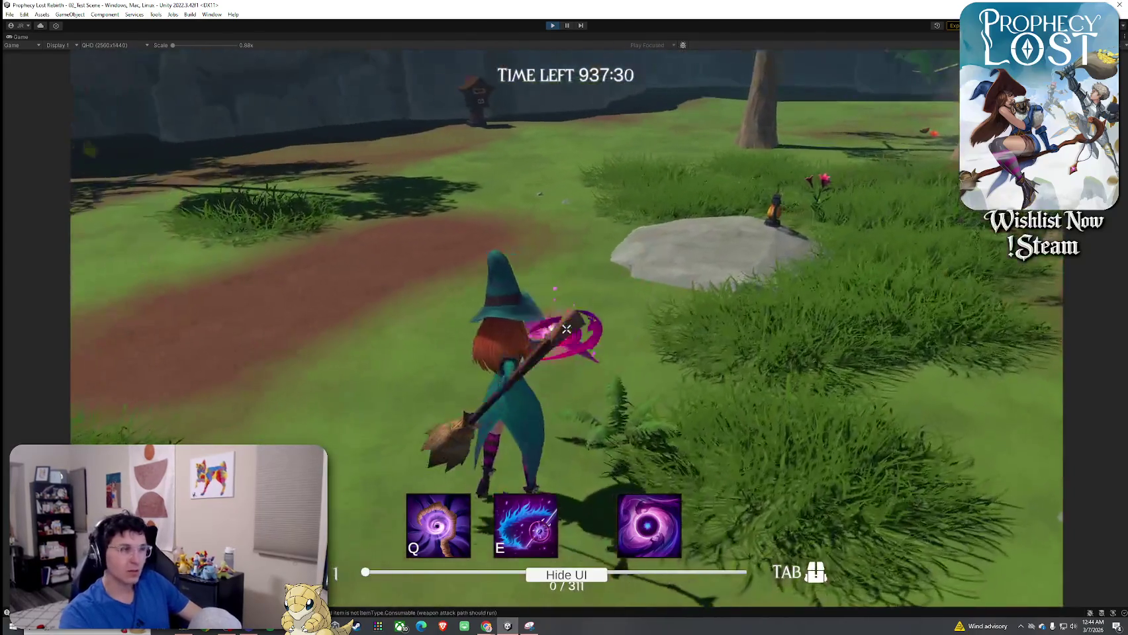
left_click(566, 329)
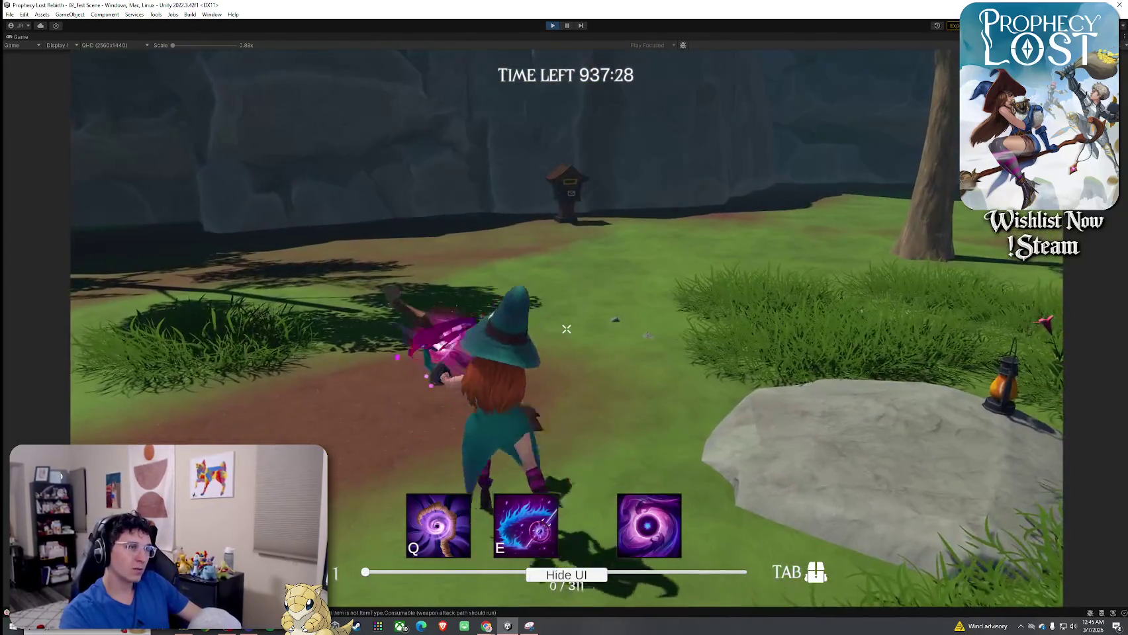
left_click(567, 329)
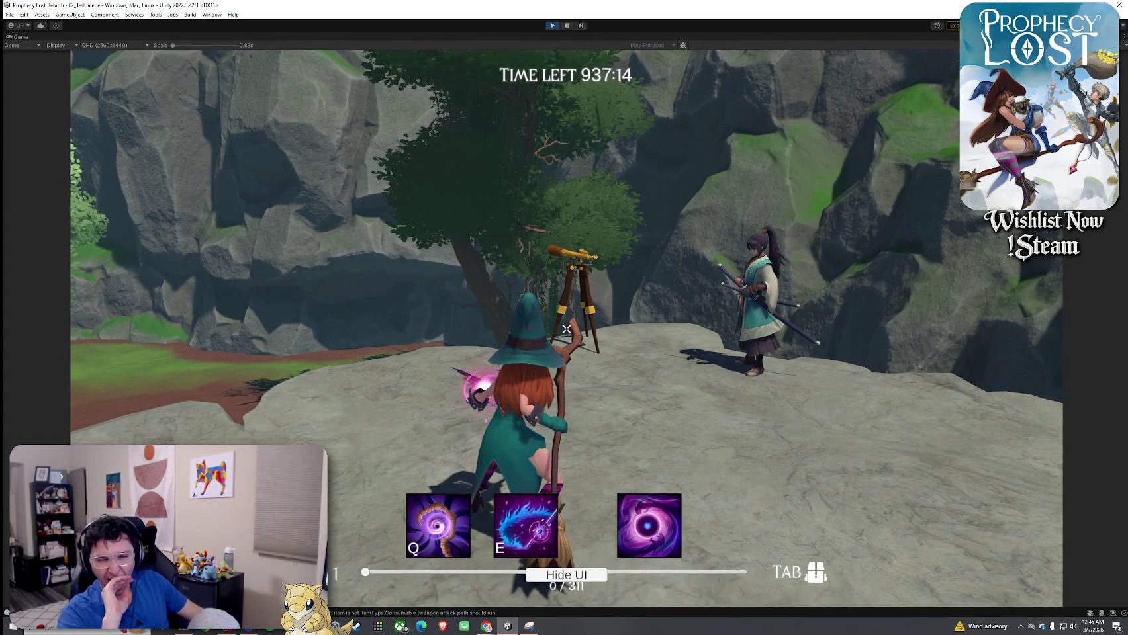
Run the witch across the field toward the lantern and sheep, then restore the full editor layout
key("w")
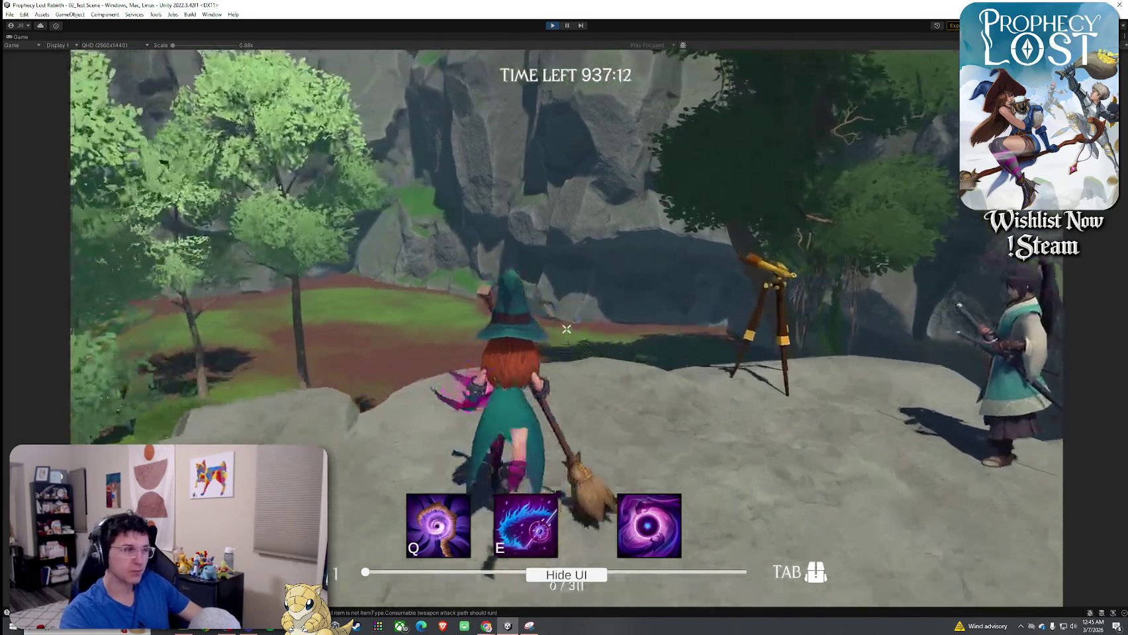
key("w")
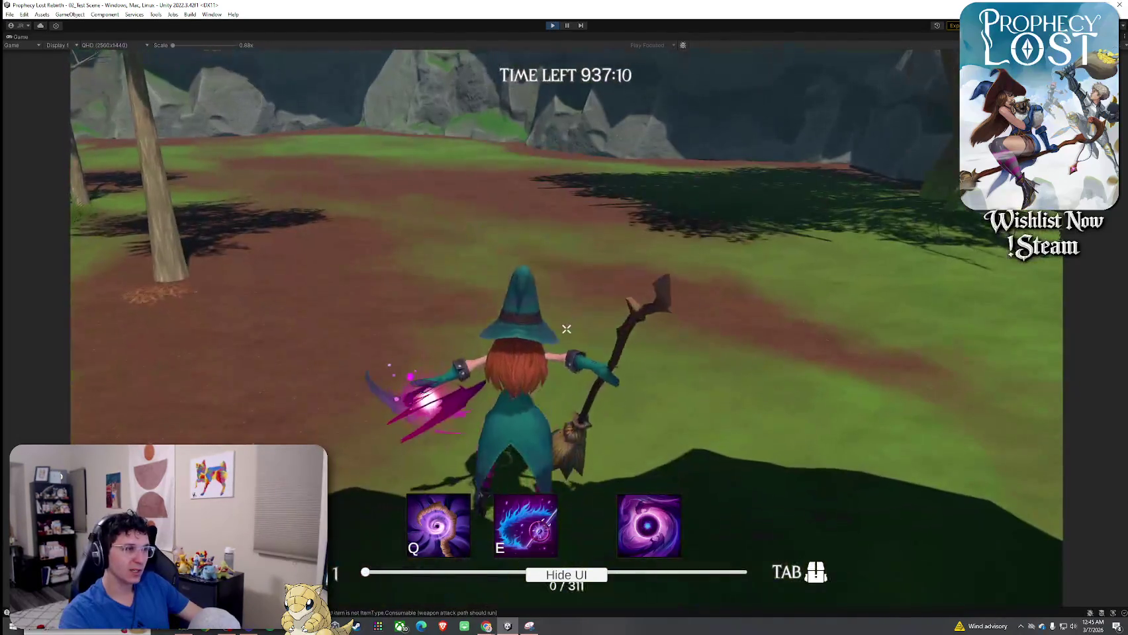
key("w")
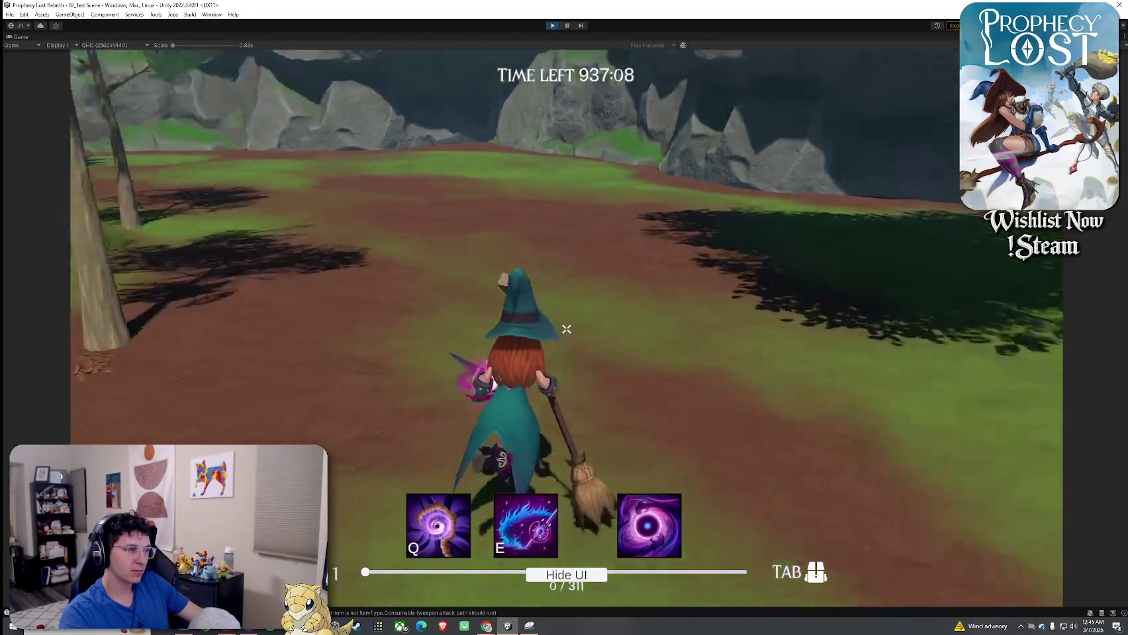
key("w")
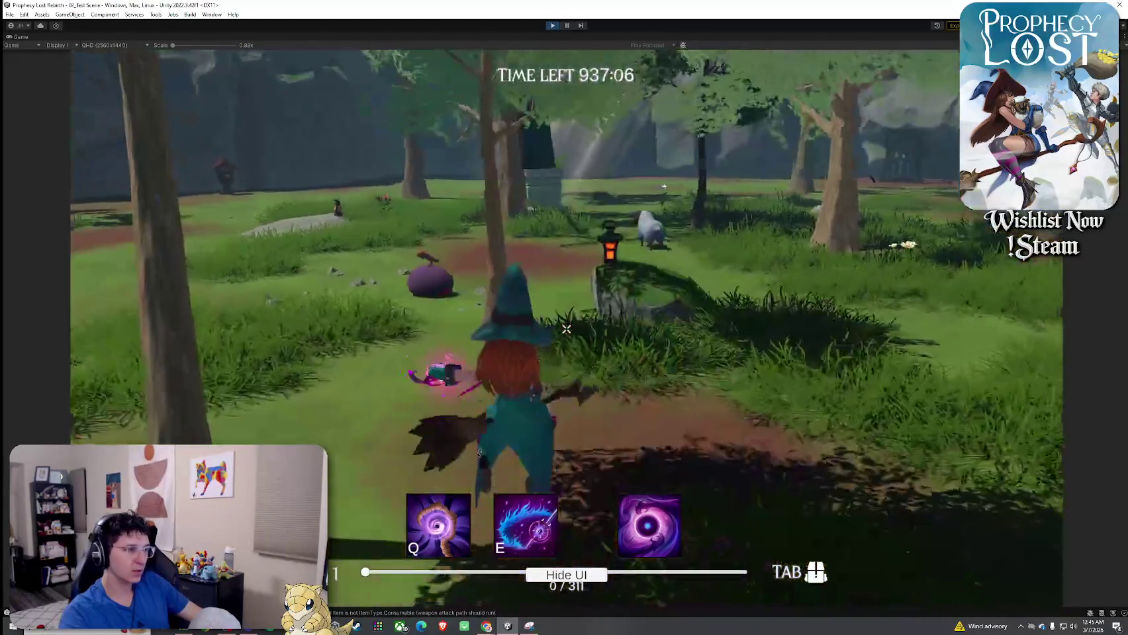
key("w")
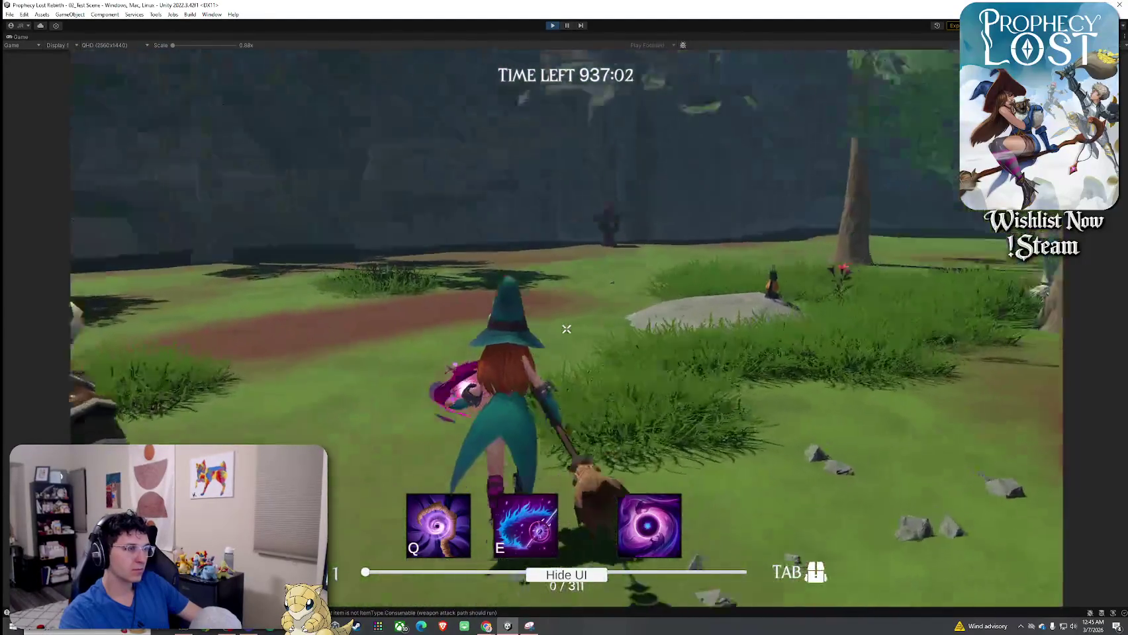
key("super")
double_click(19, 38)
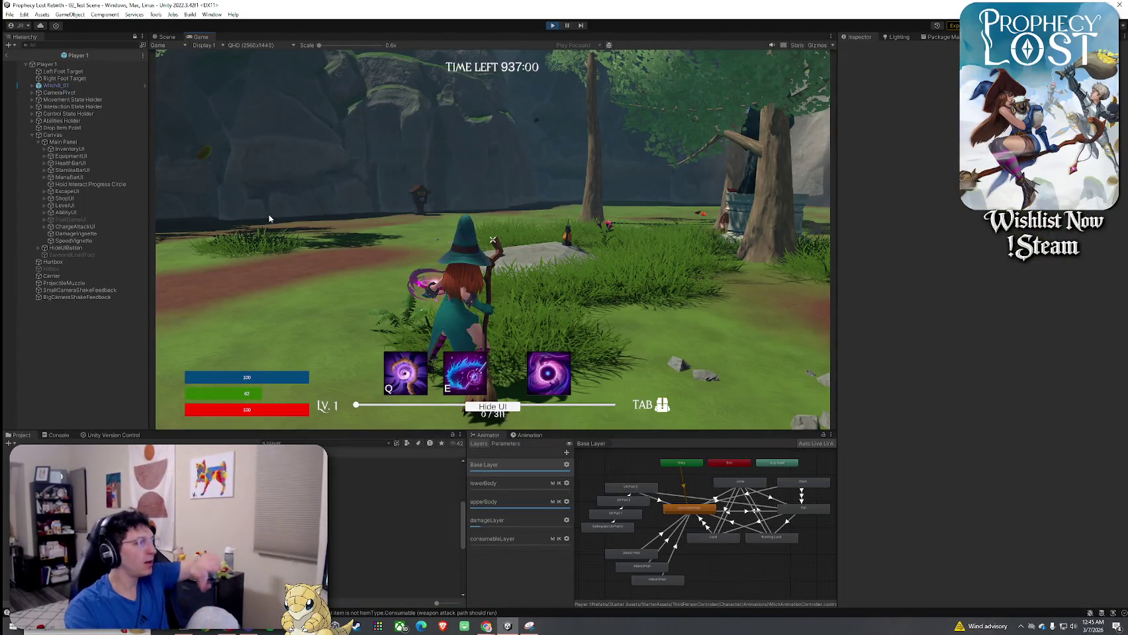
Dock the Game view beside the Scene view so the witch shows in both
left_click(240, 207)
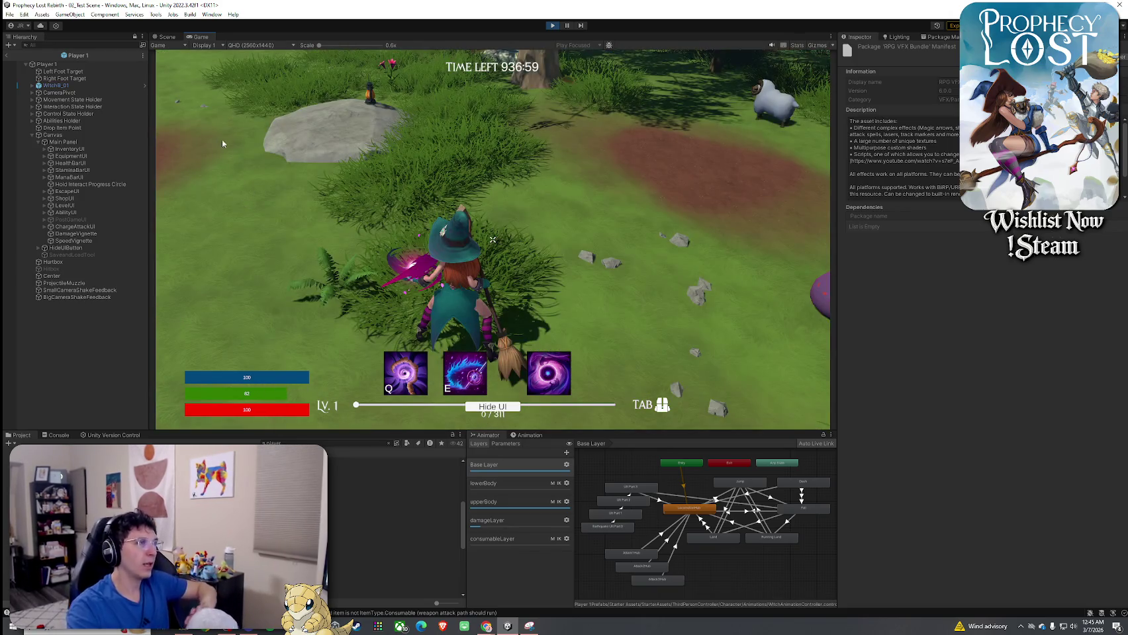
mouse_move(202, 38)
left_mouse_down()
mouse_move(447, 188)
mouse_move(675, 251)
mouse_move(760, 245)
mouse_move(614, 216)
mouse_move(304, 220)
left_mouse_up()
scroll(274, 266, "up", 3)
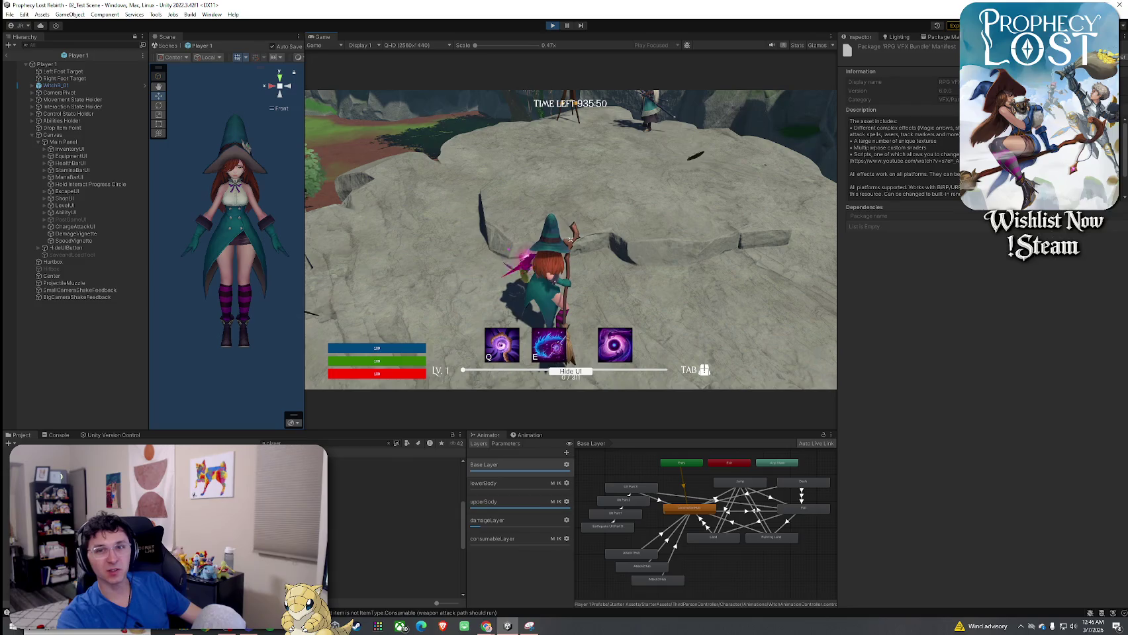
Walk the witch off the rock along the grass path, then exit Player 1 back to 02_Test Scene
key("w")
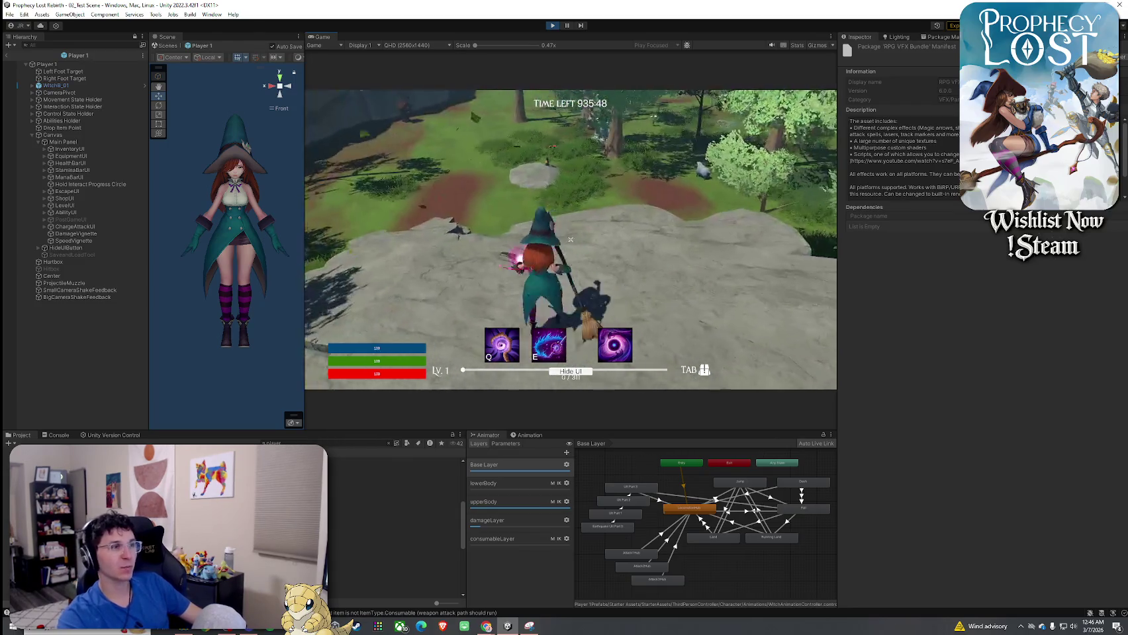
key("w")
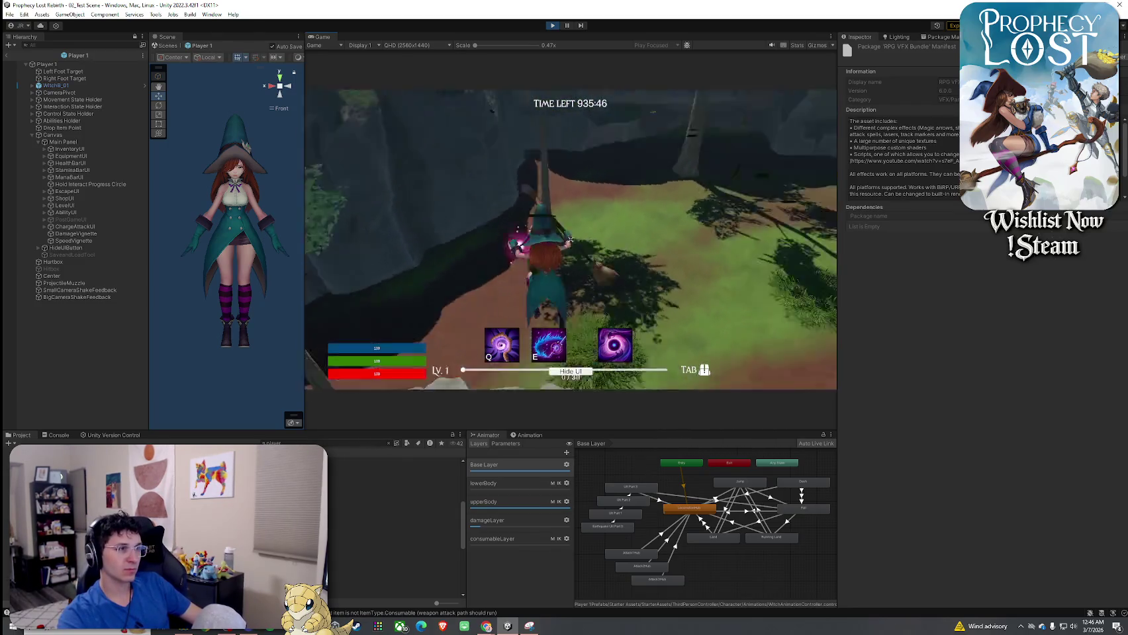
key("w")
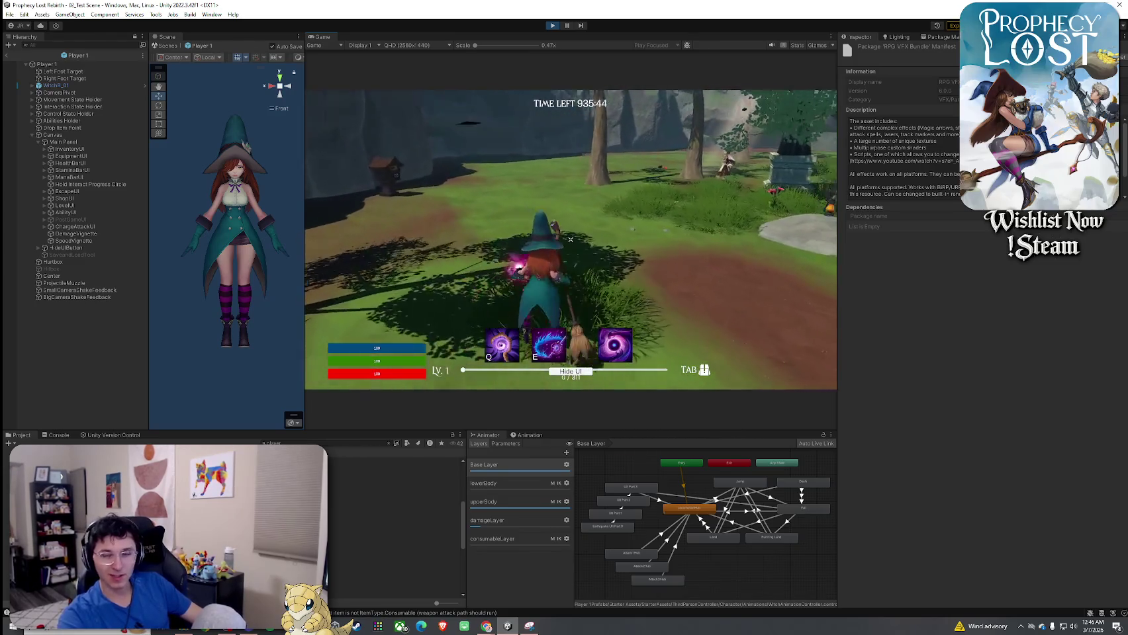
key("w")
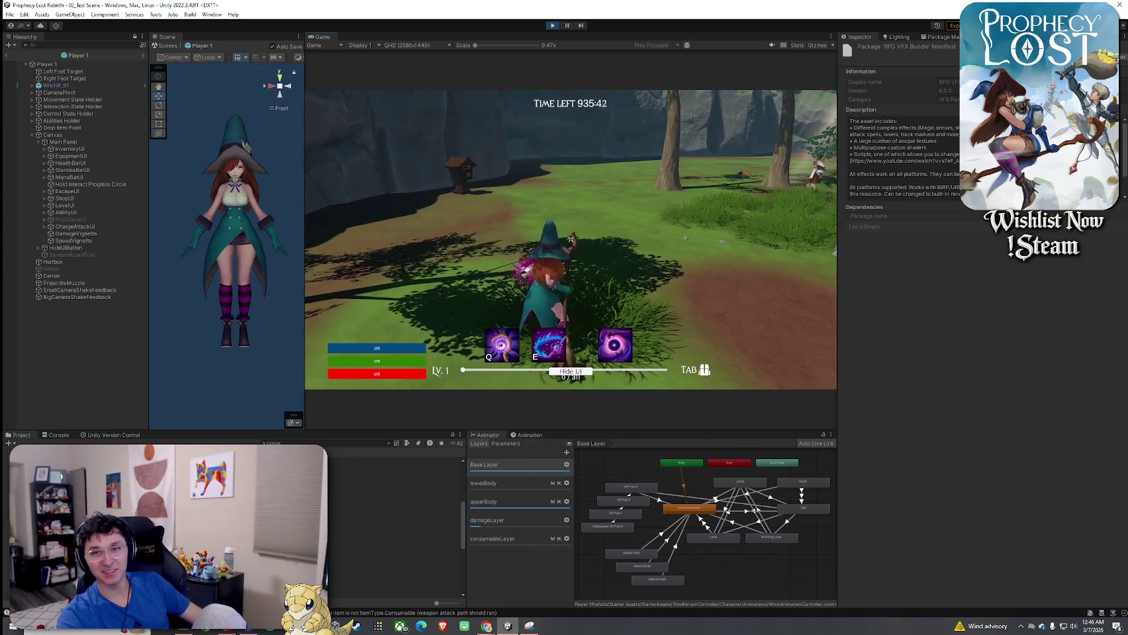
key("w")
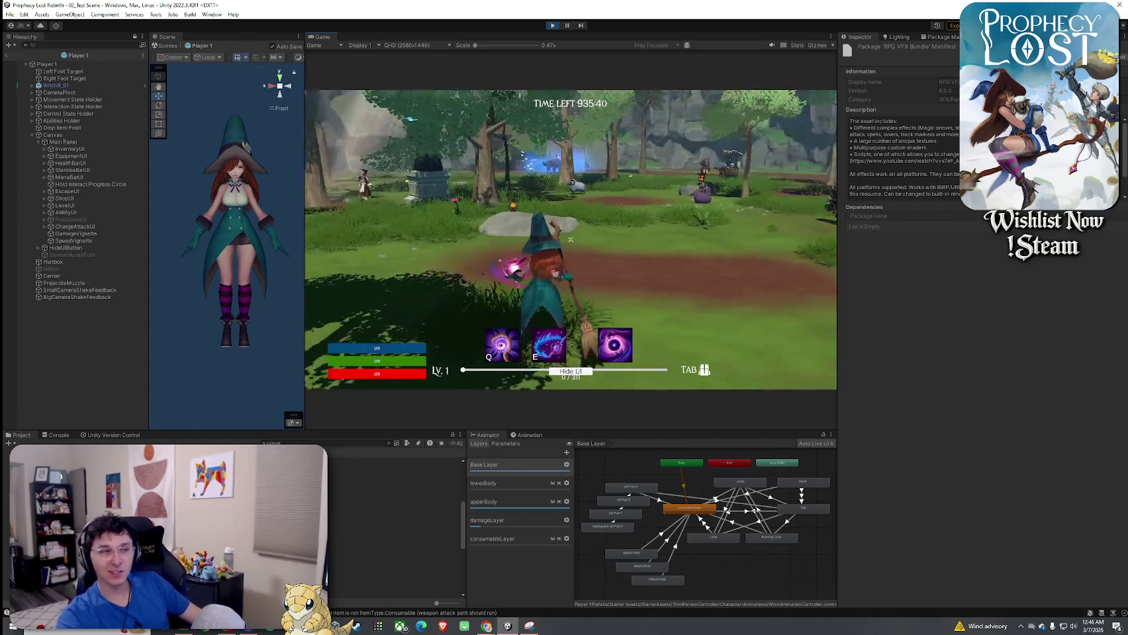
key("w")
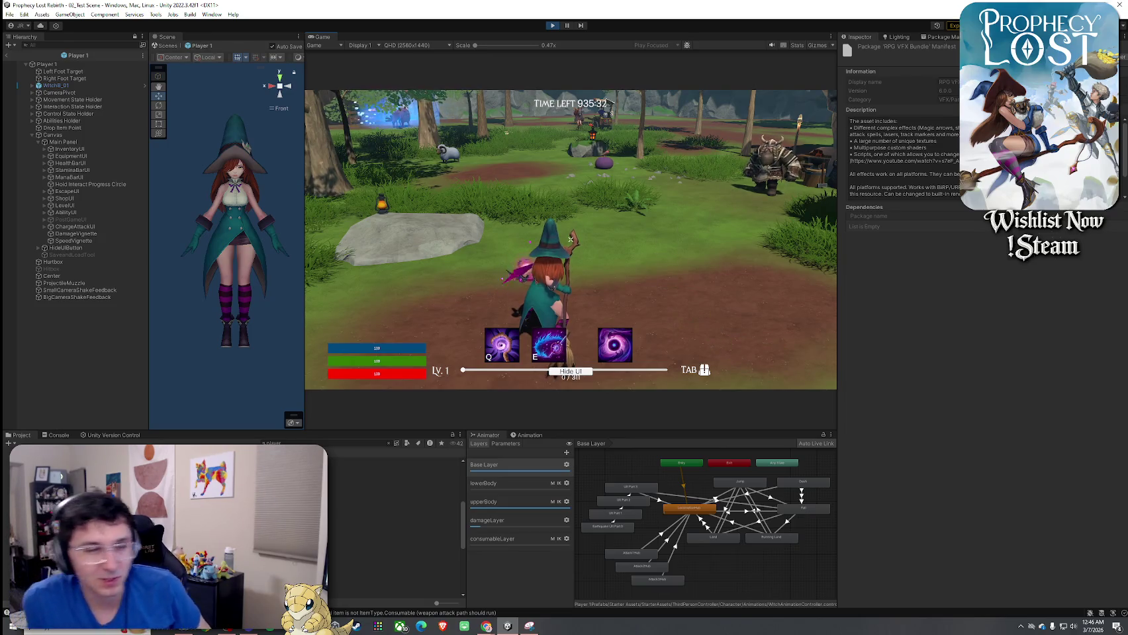
key("w")
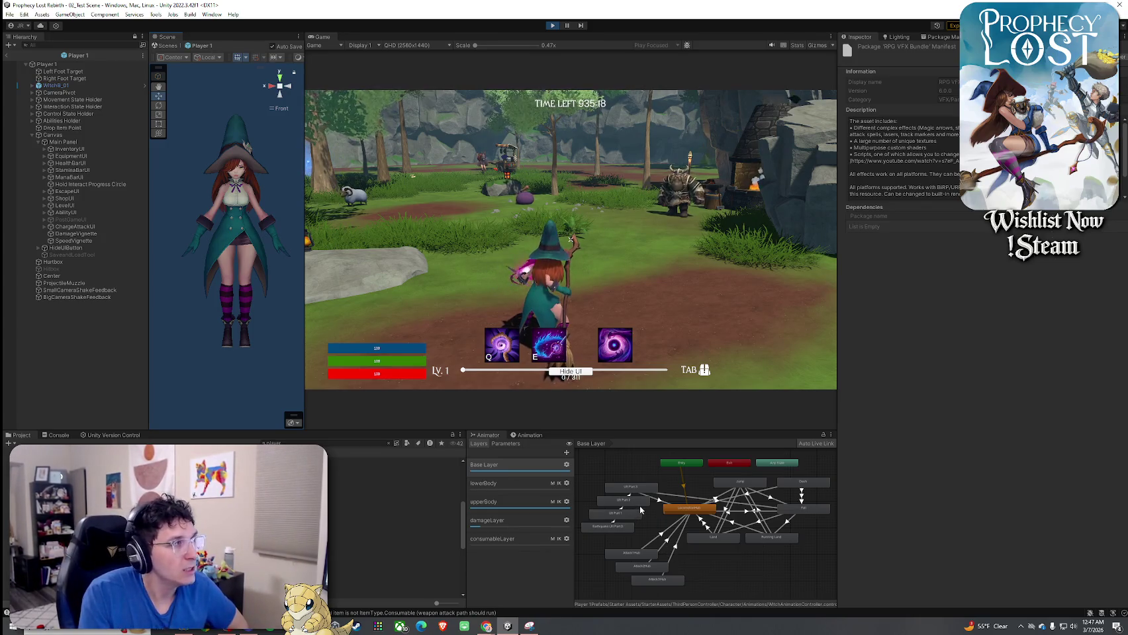
left_click(8, 57)
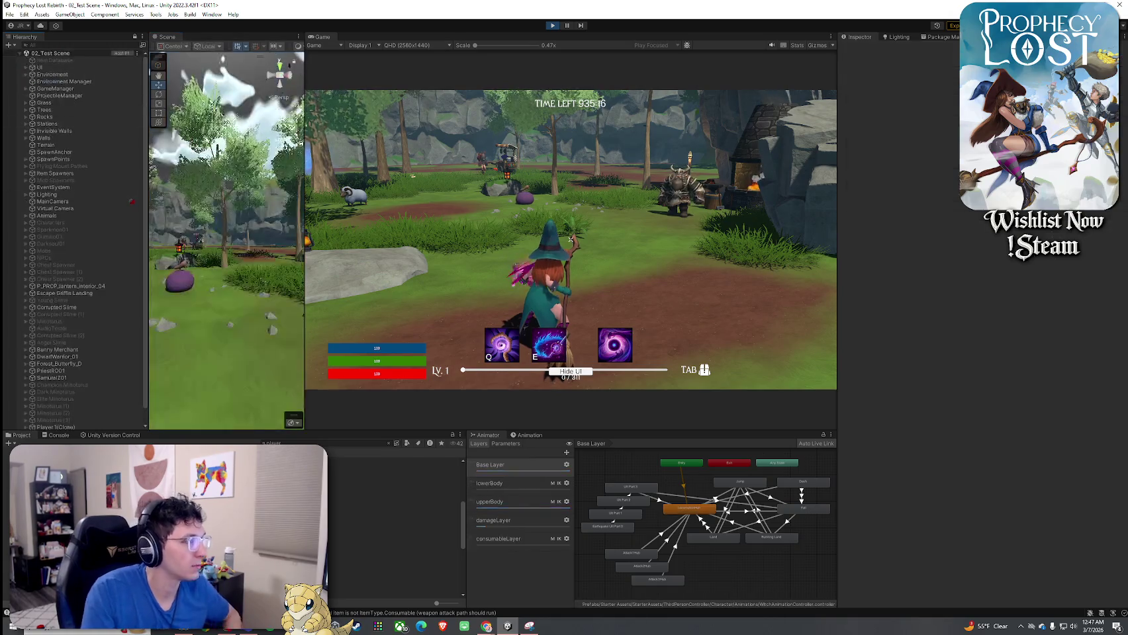
Select the 1_Broom equip item and expand its Equip Sound settings
left_click(288, 443)
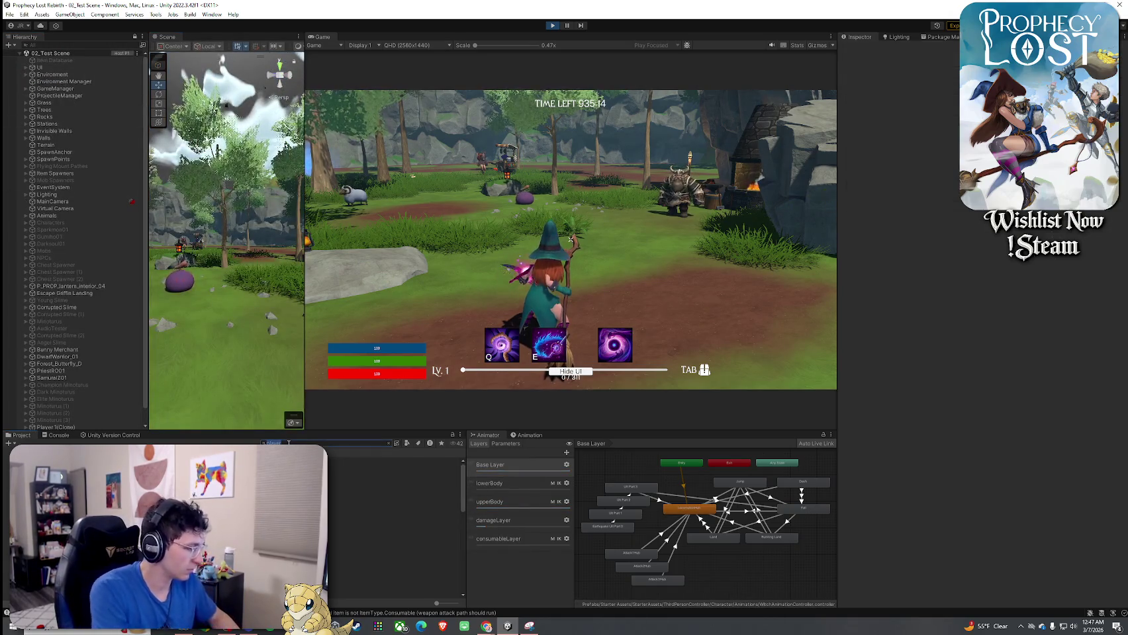
type("broom")
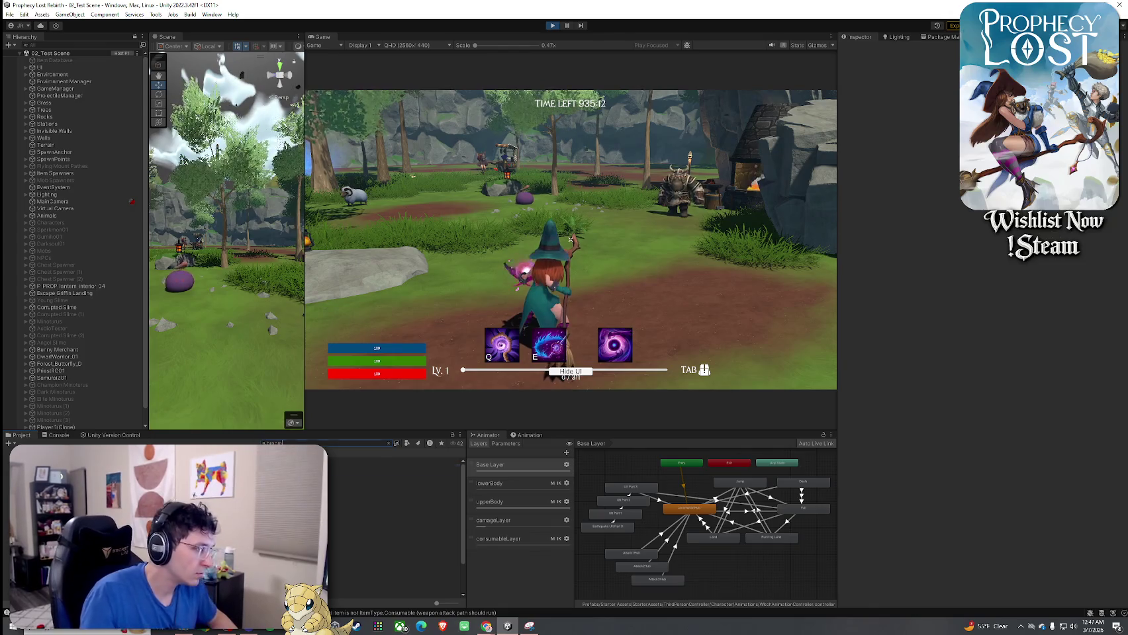
left_click(371, 467)
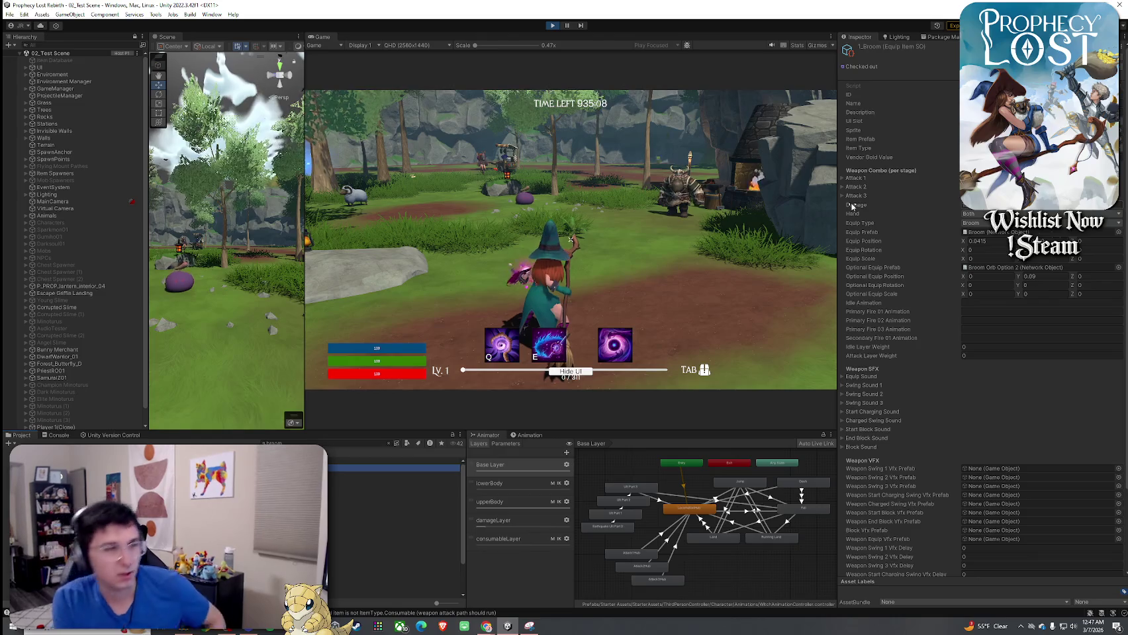
scroll(940, 292, "down", 3)
scroll(941, 291, "down", 3)
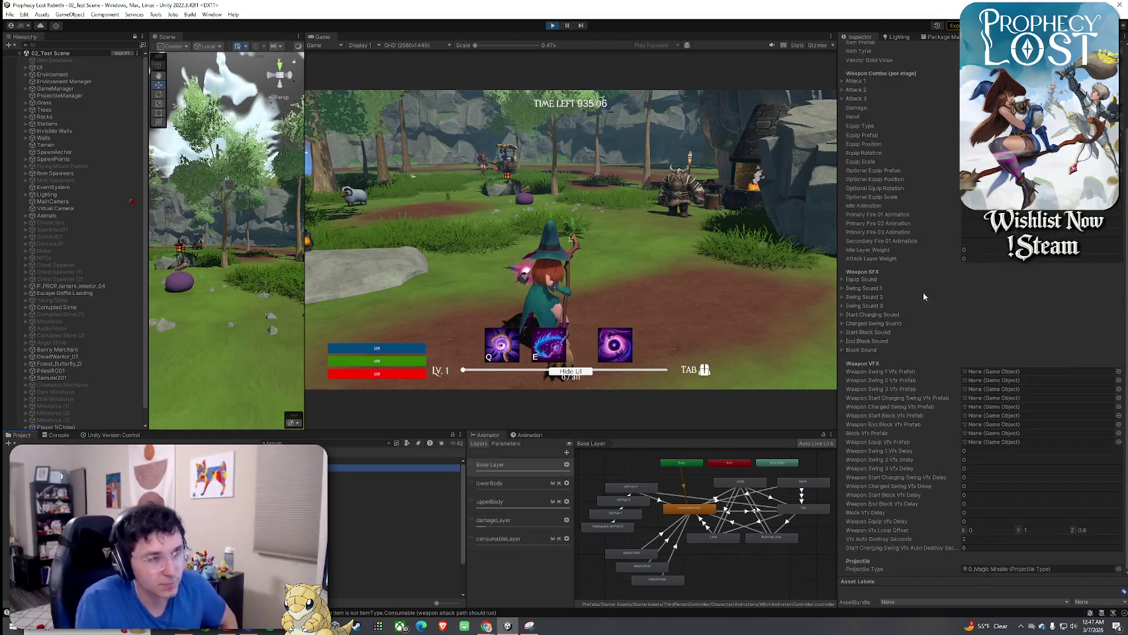
left_click(873, 280)
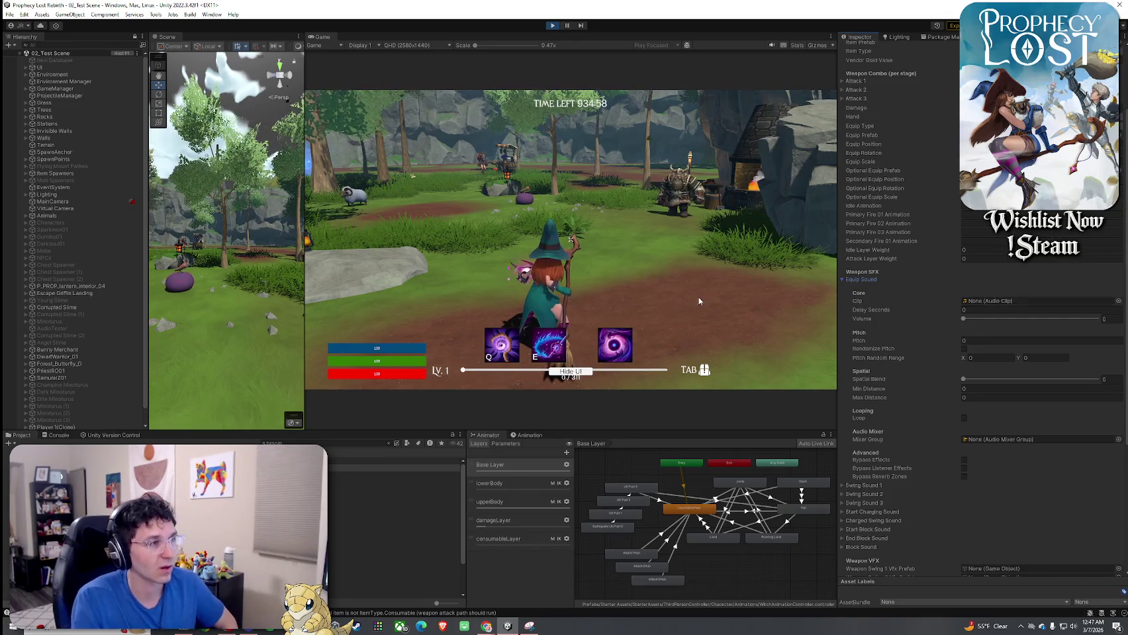
Search the project for 'wood' and restrict the results to Audio Clip assets
left_click(574, 337)
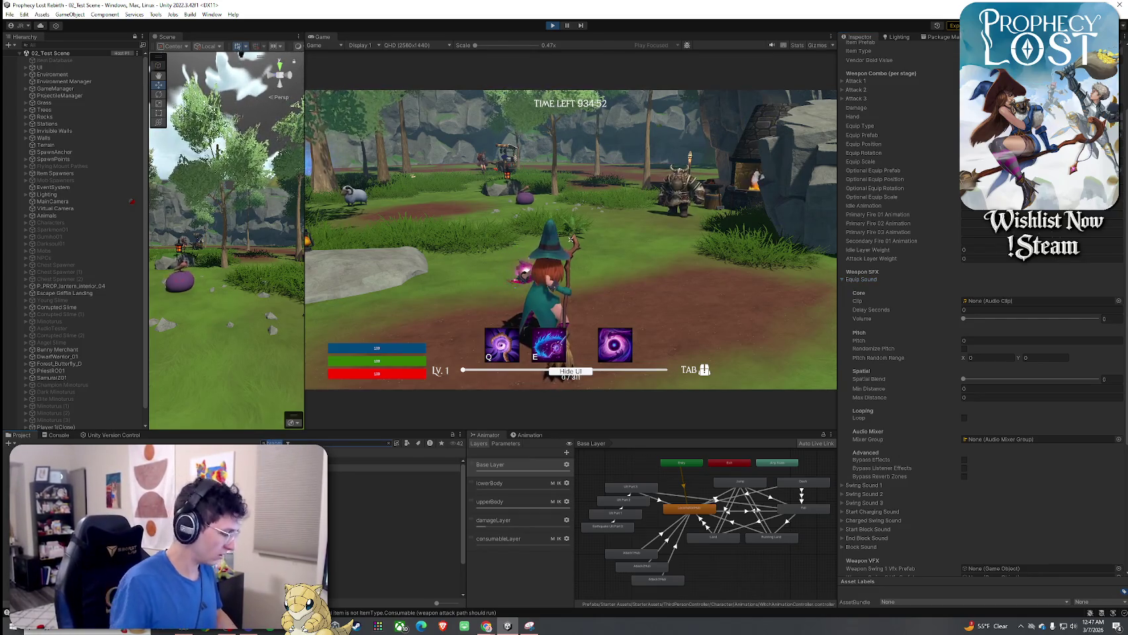
type("wood")
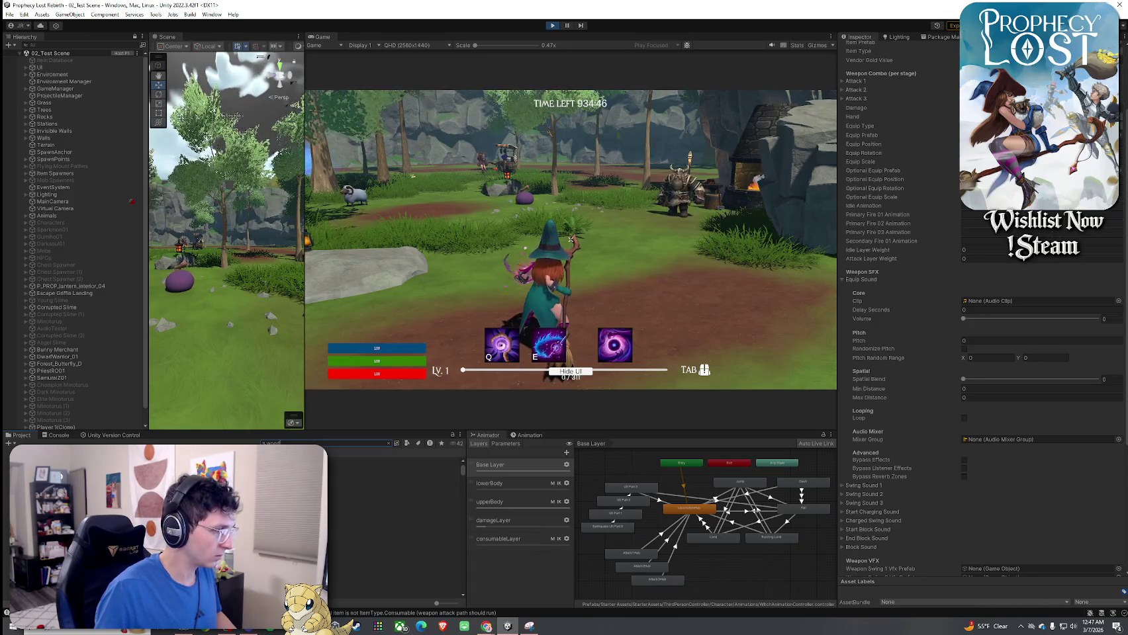
key("BackSpace")
key("BackSpace")
key("BackSpace")
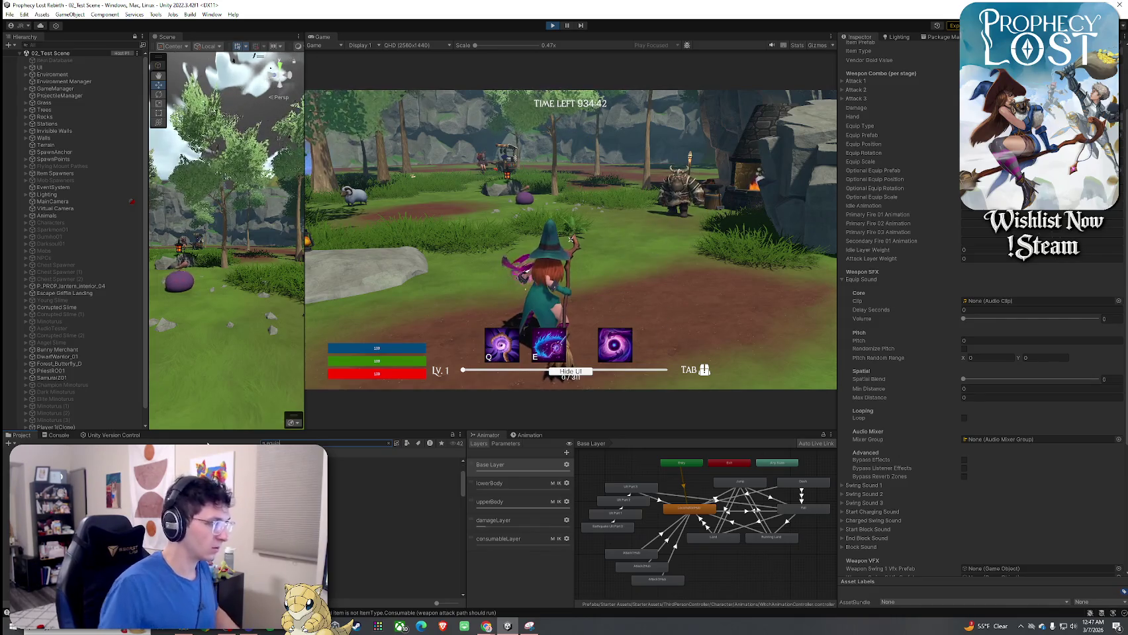
left_click(407, 444)
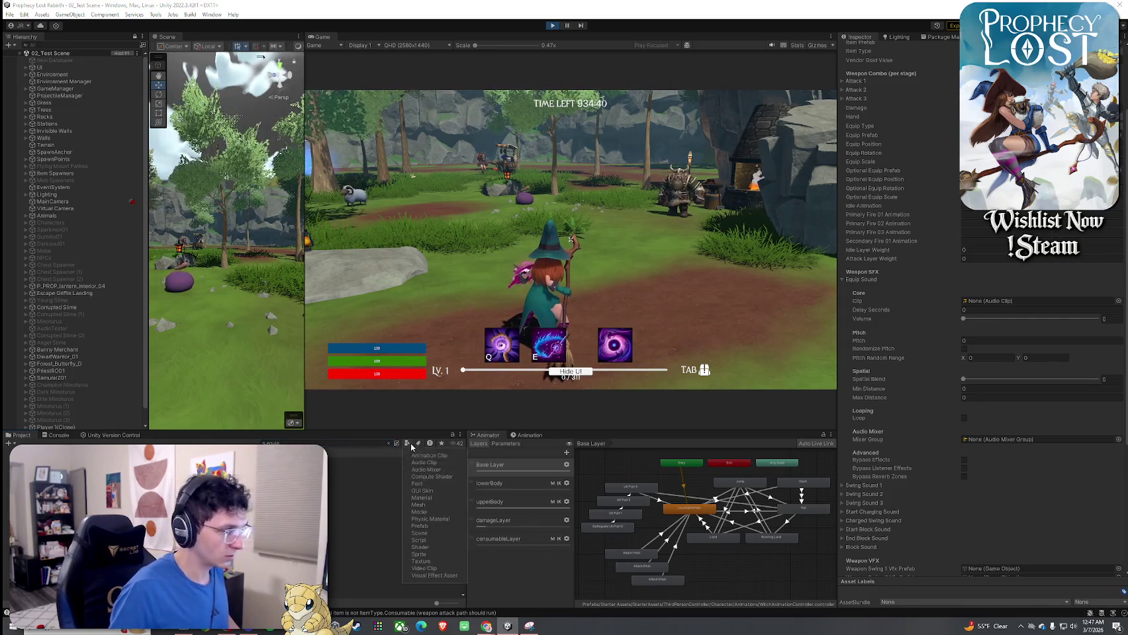
left_click(427, 464)
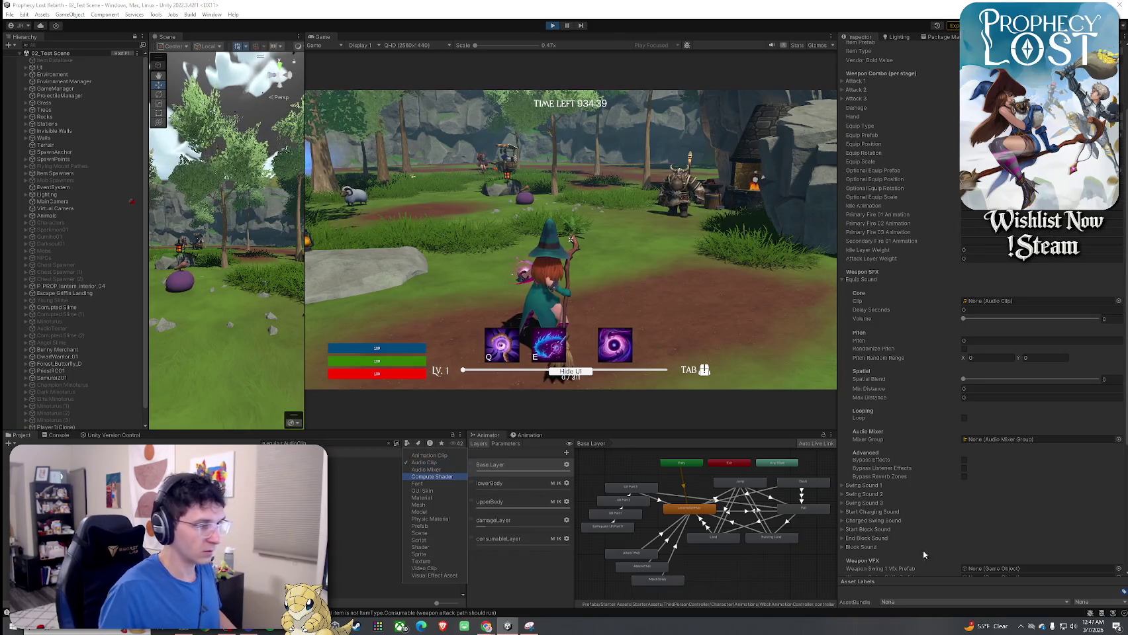
Lower the Prophecy Lost game's volume in the Windows Volume Mixer
right_click(1072, 626)
left_click(1032, 571)
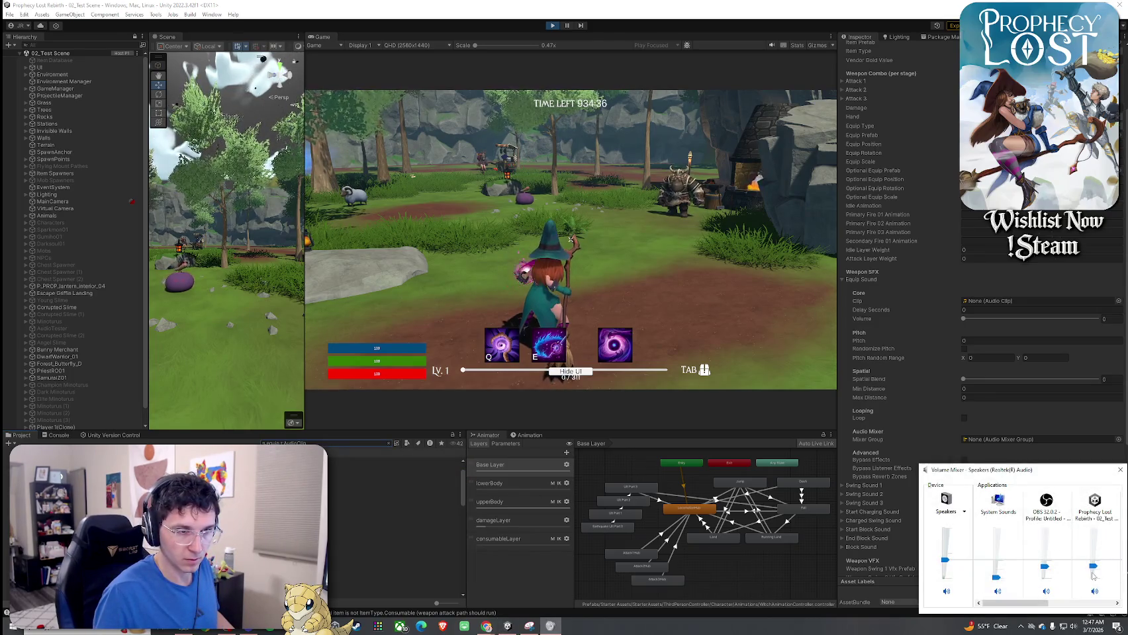
left_click_drag(1096, 575, 1096, 578)
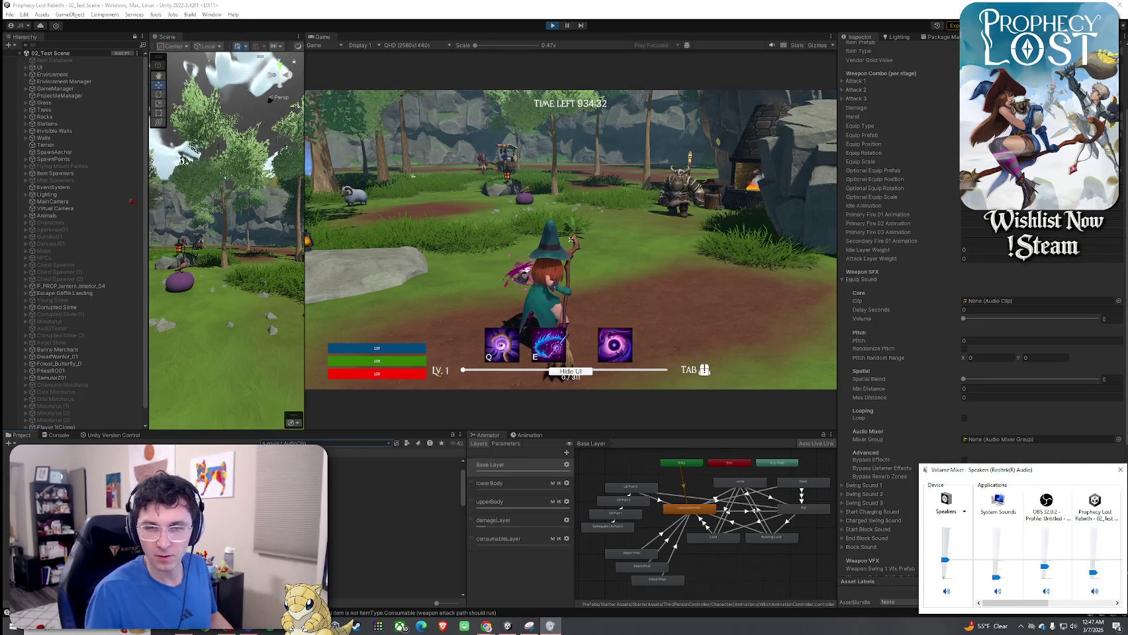
Bring up the browser and play the Robert Pattinson FF7 YouTube video
key("alt+Tab")
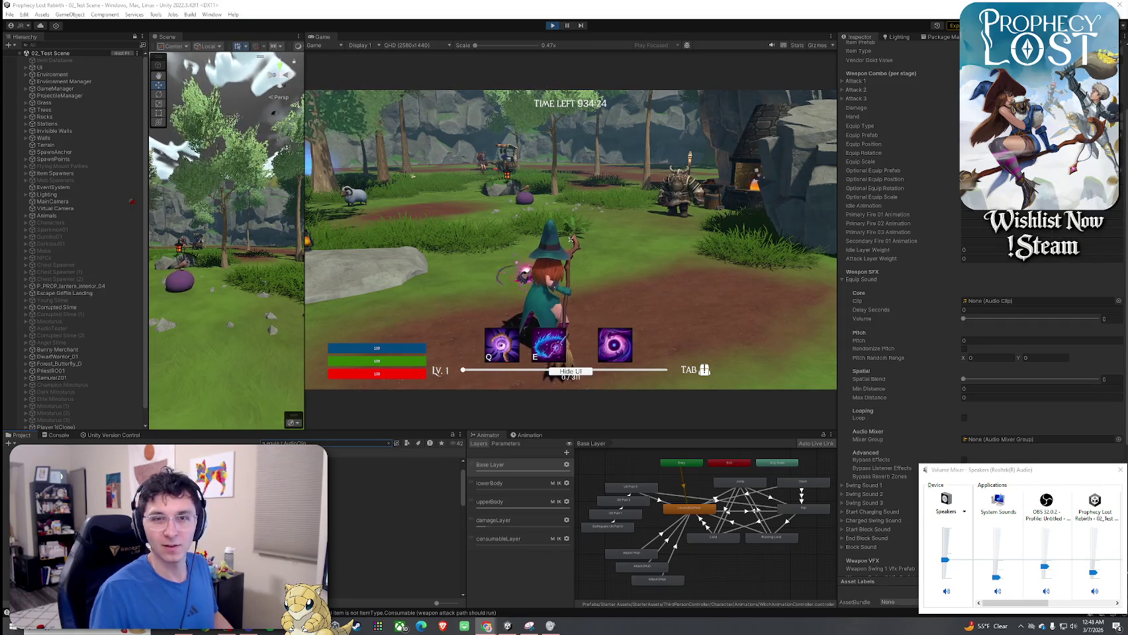
key("alt+Tab")
left_click_drag(728, 96, 703, 80)
left_click(733, 289)
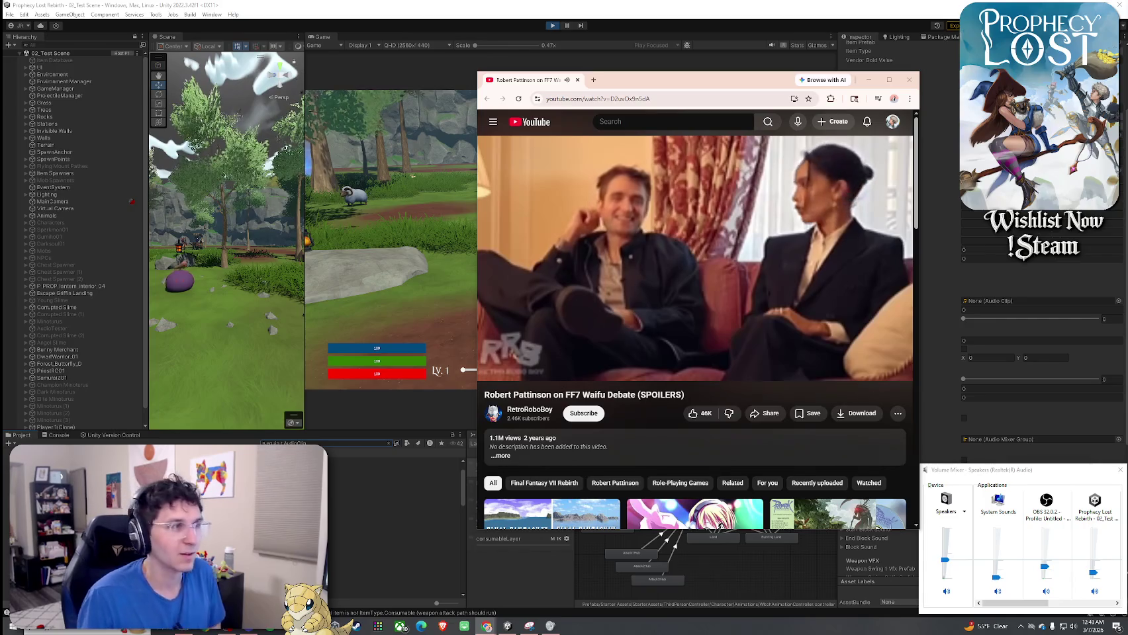
Switch the video to a higher resolution under Settings > Quality and resume playback
left_click(724, 278)
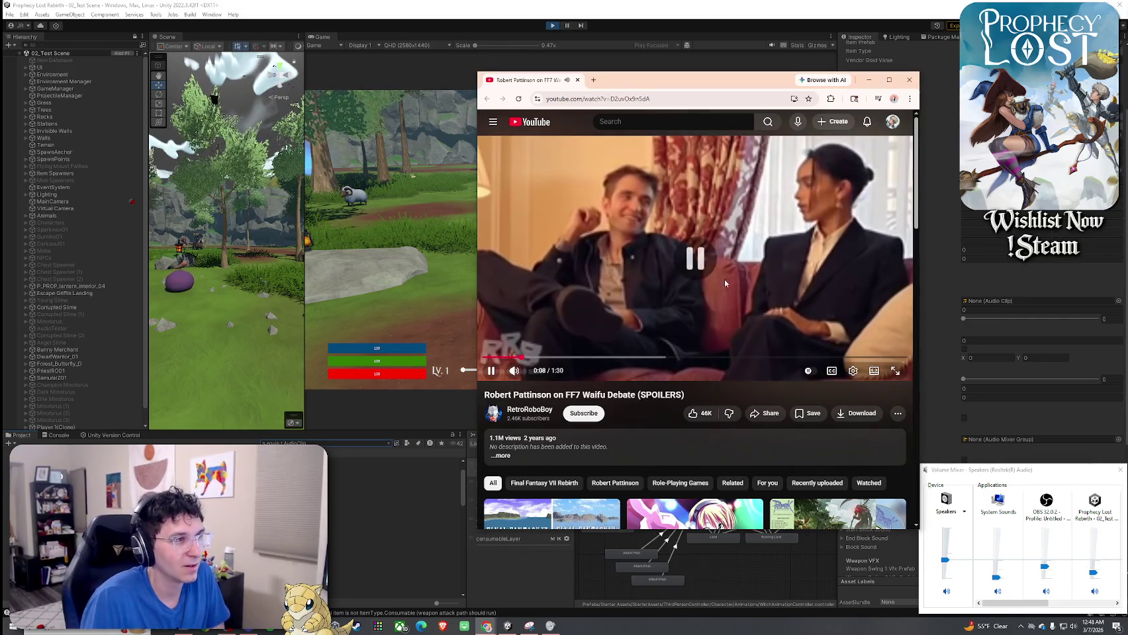
left_click(853, 371)
left_click(867, 342)
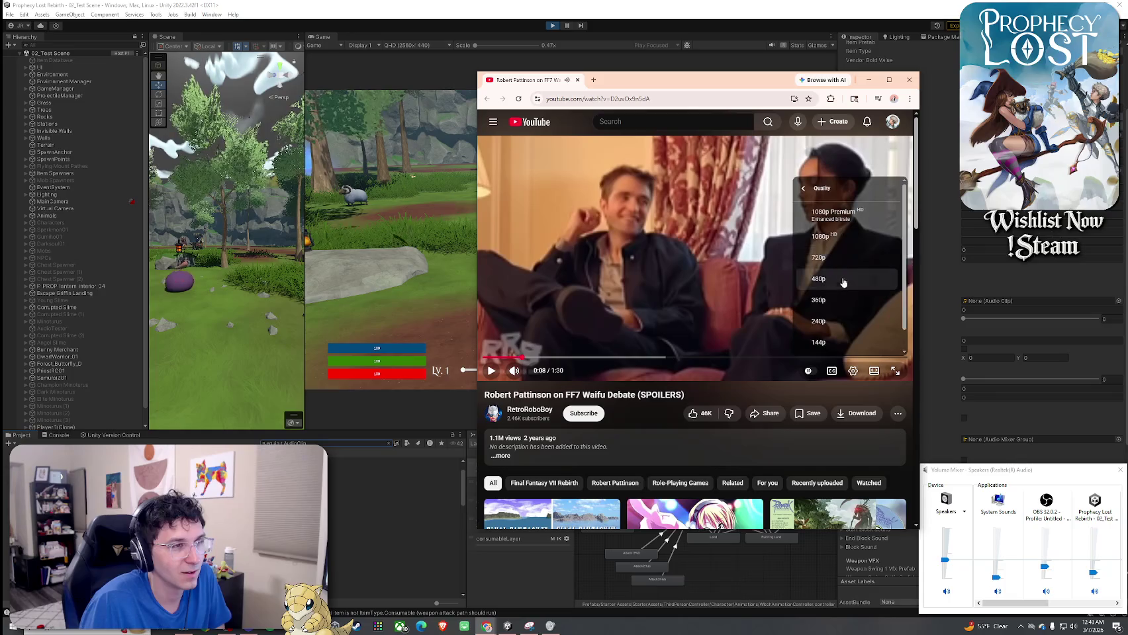
left_click(829, 257)
left_click(686, 267)
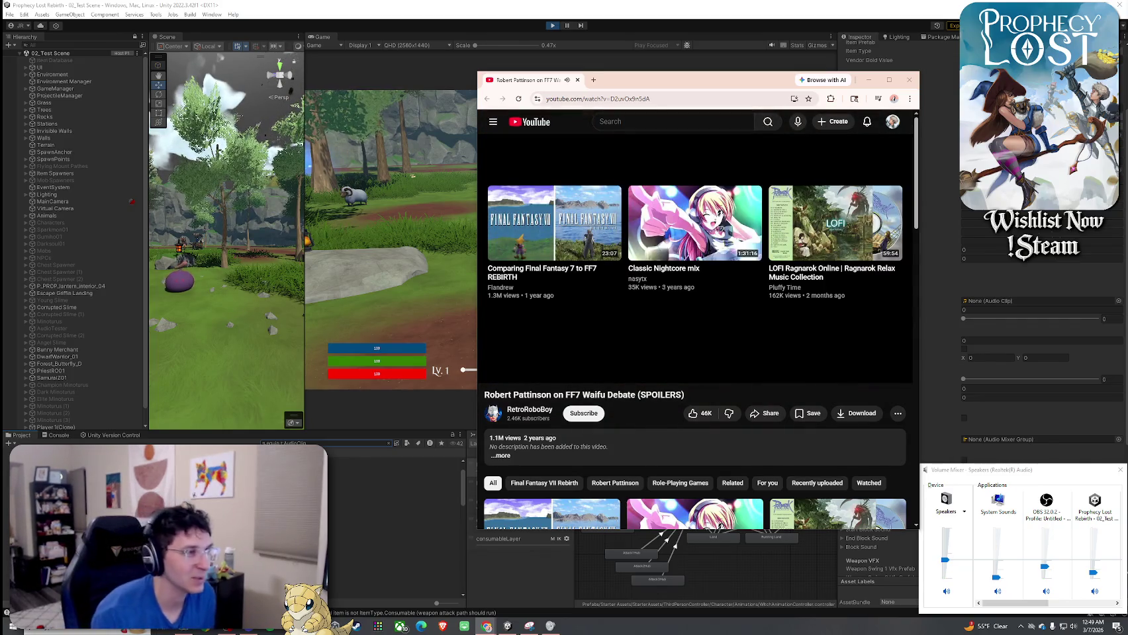
Watch the video through to its end at 1:30
mouse_move(758, 180)
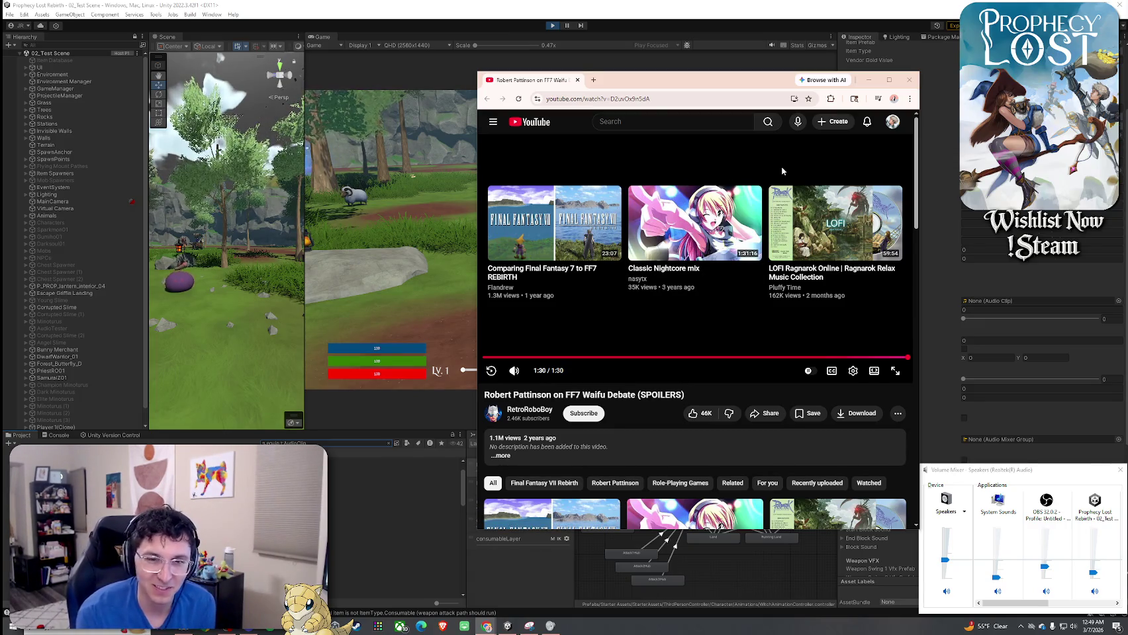
scroll(755, 257, "down", 3)
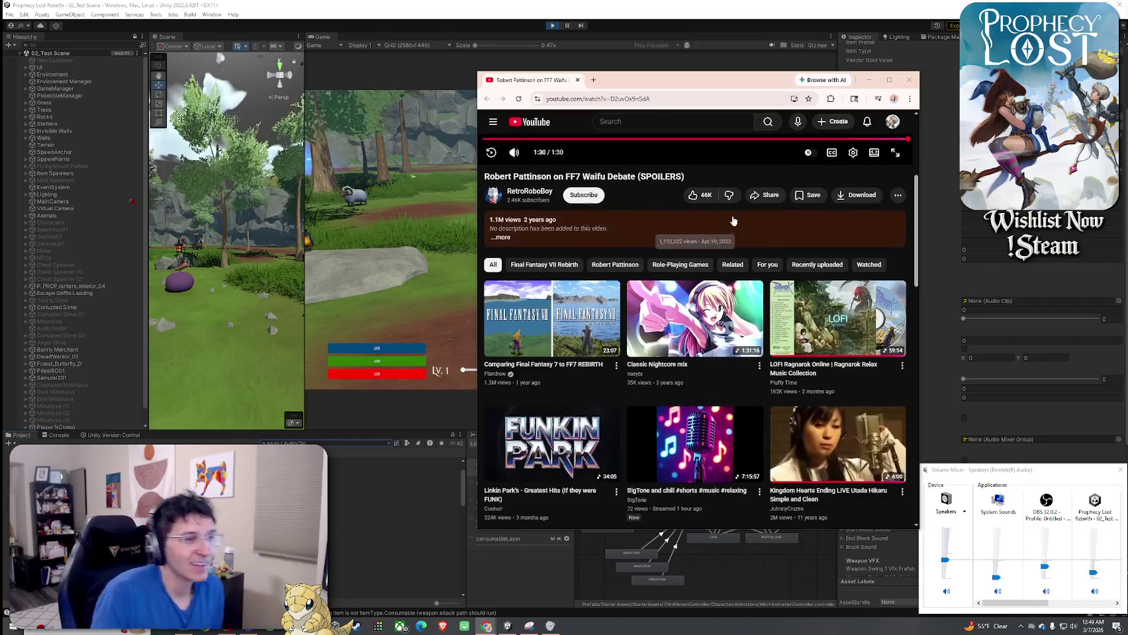
scroll(755, 257, "up", 3)
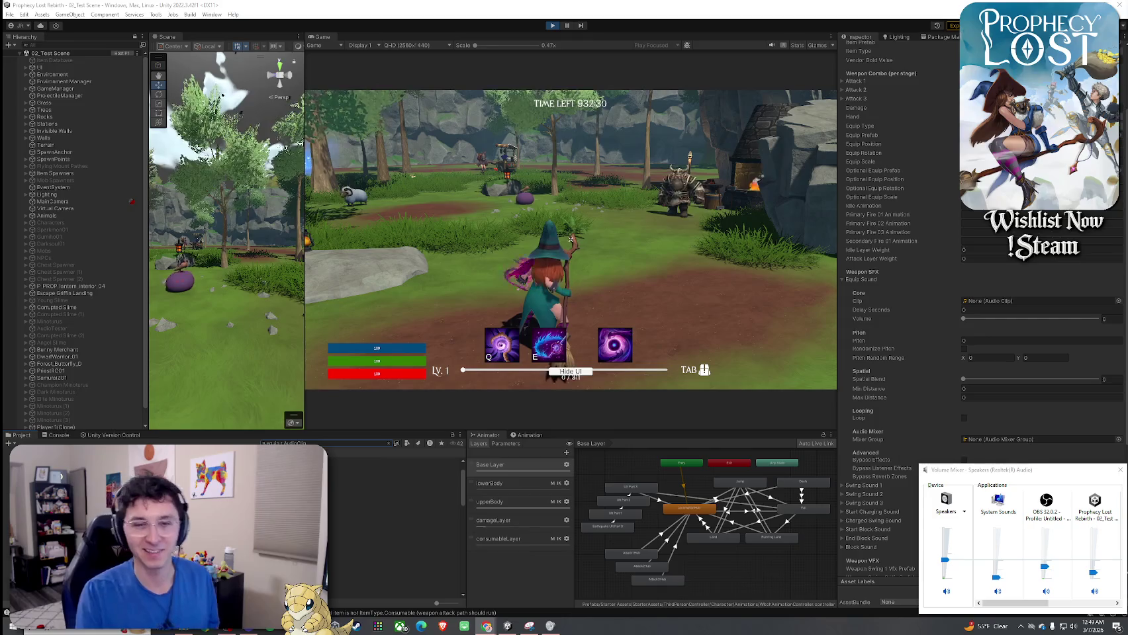
Retake control of the game, dismount the witch from the broom, and collapse Equip Sound
left_click(559, 149)
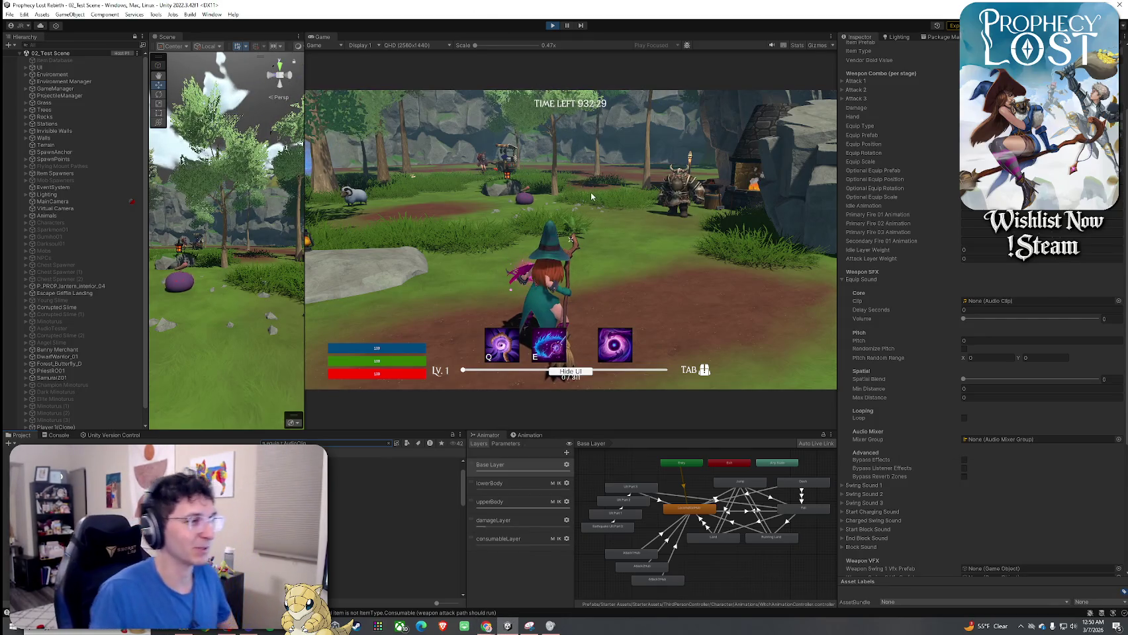
left_click(591, 196)
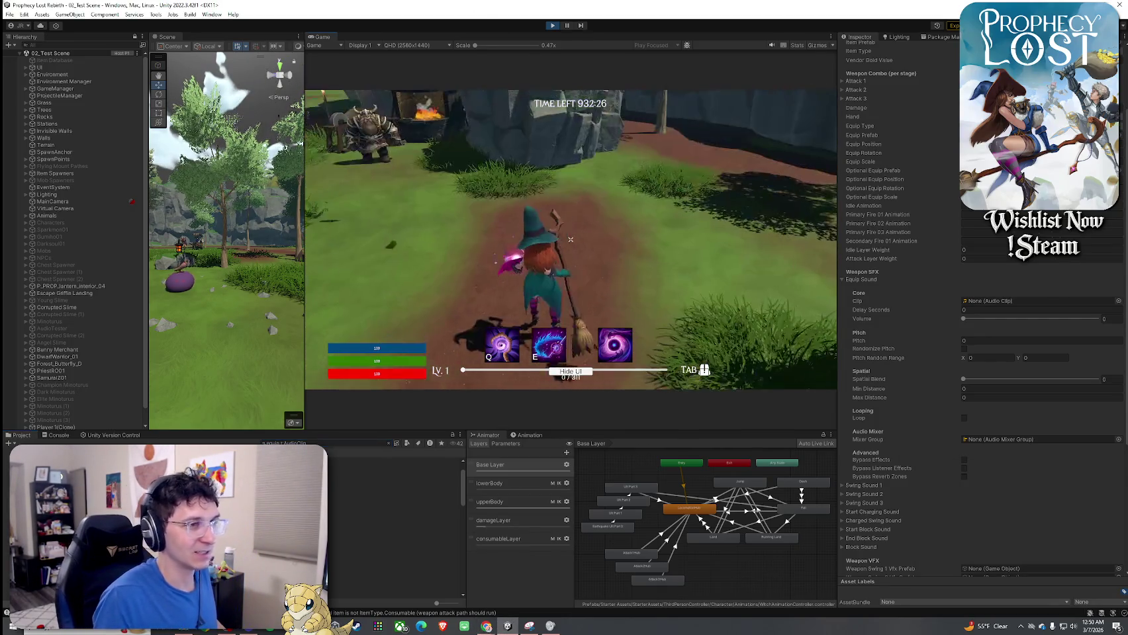
key("super")
left_click(882, 283)
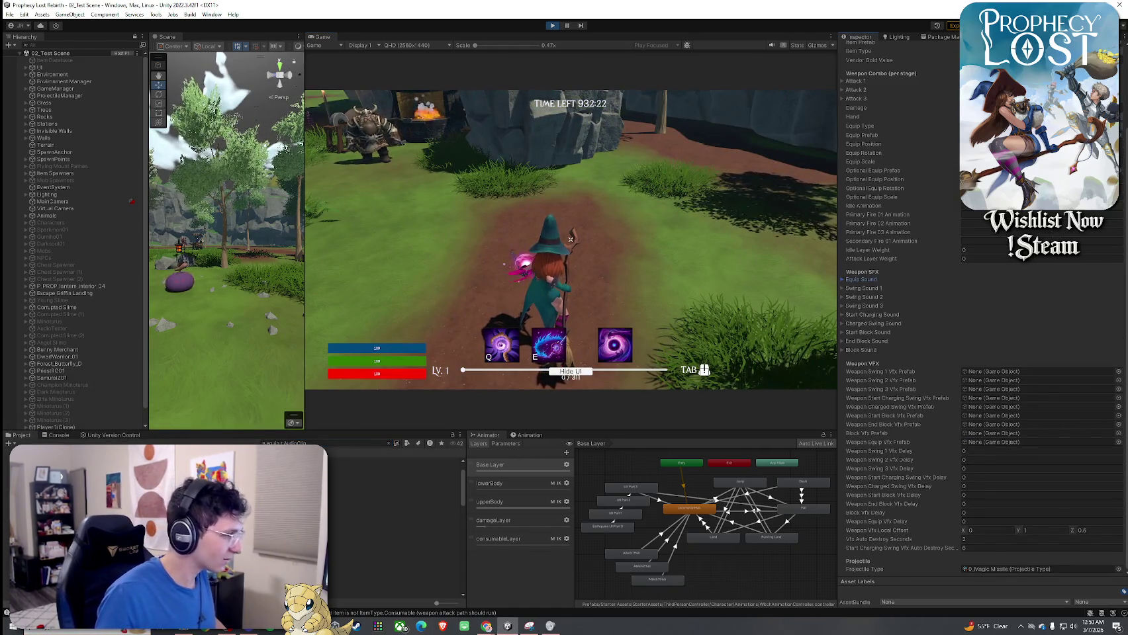
Preview the two-handed axe, baton, board and hammer equip sound clips
left_click(394, 491)
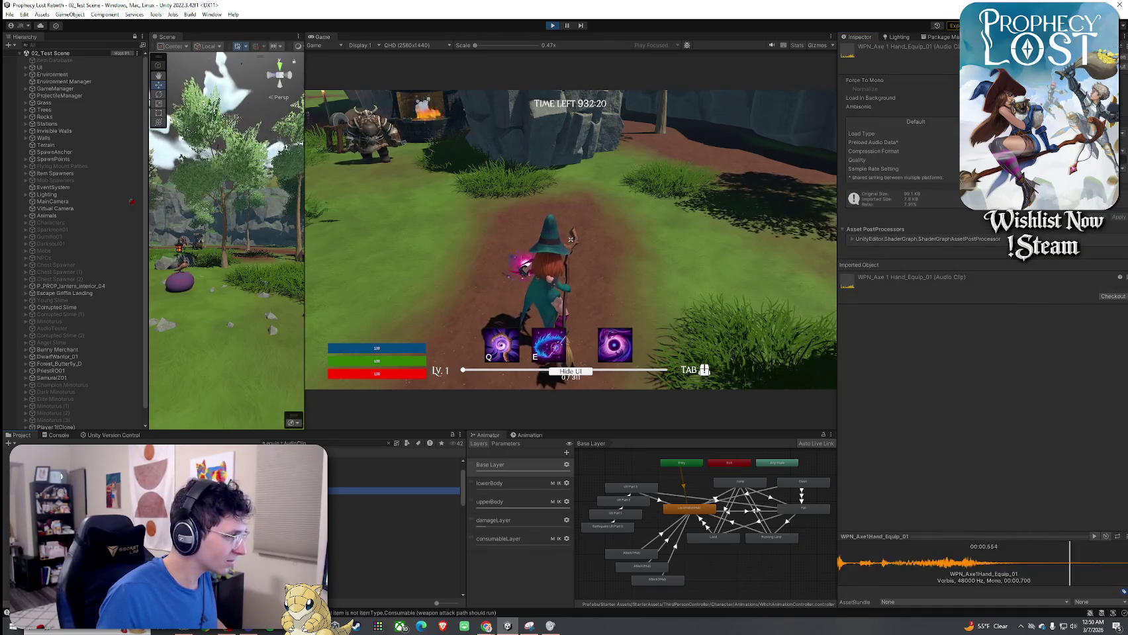
left_click(393, 520)
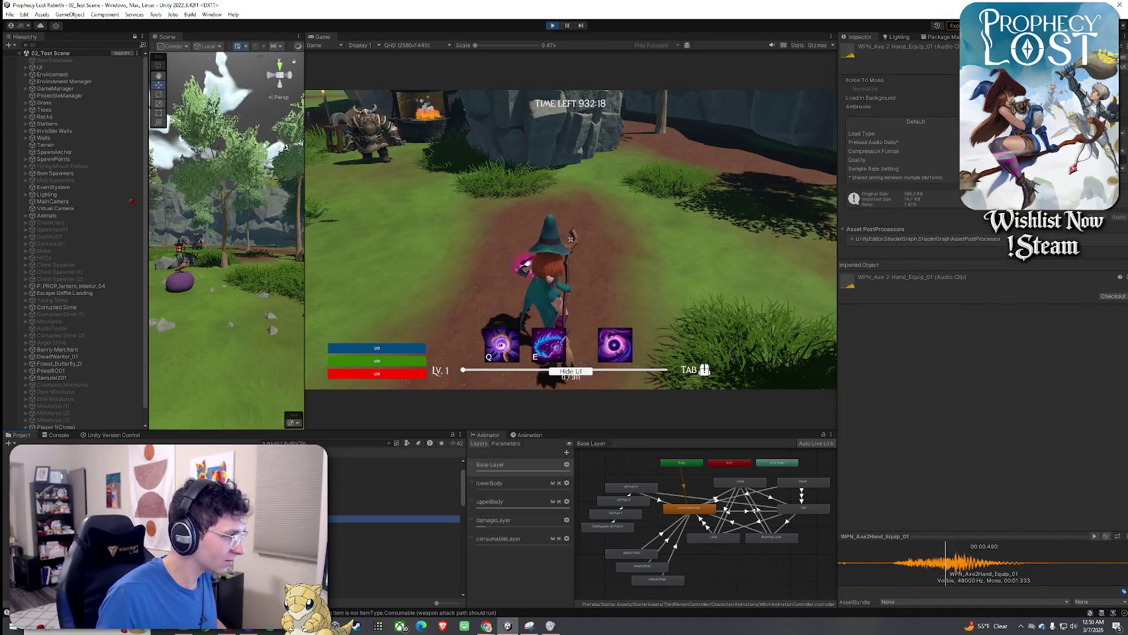
scroll(394, 516, "down", 2)
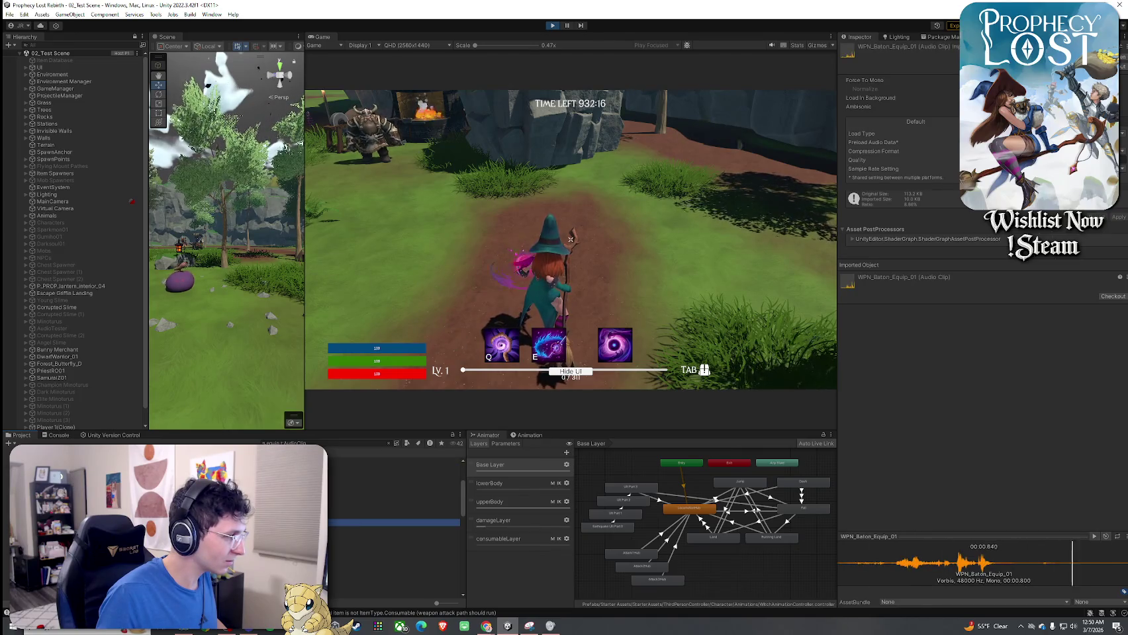
left_click(393, 503)
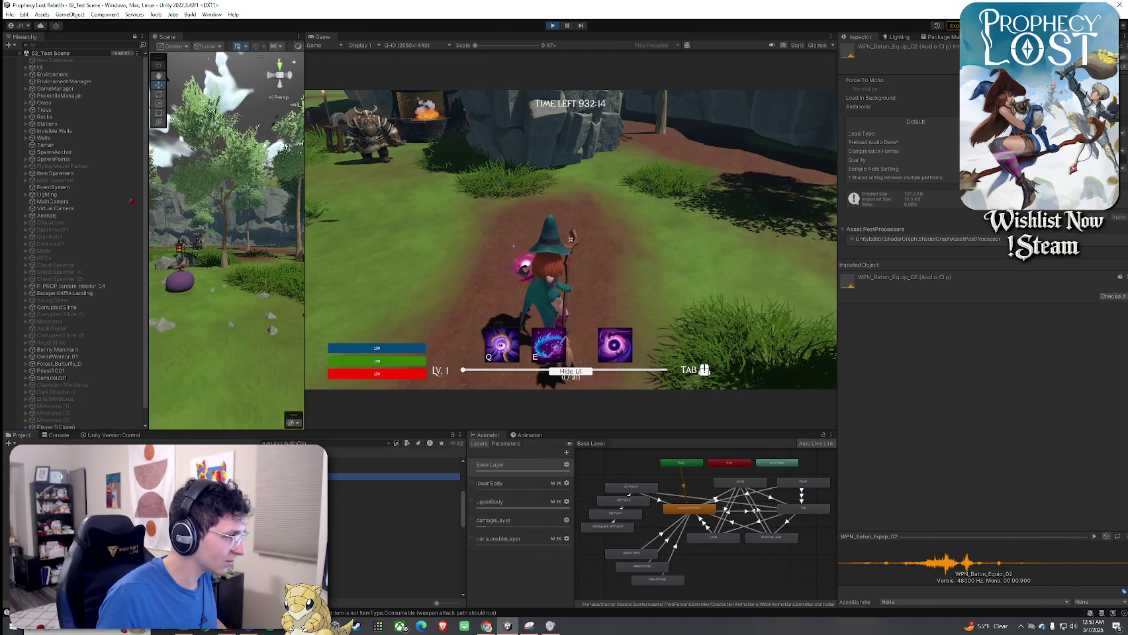
left_click(394, 498)
left_click(393, 505)
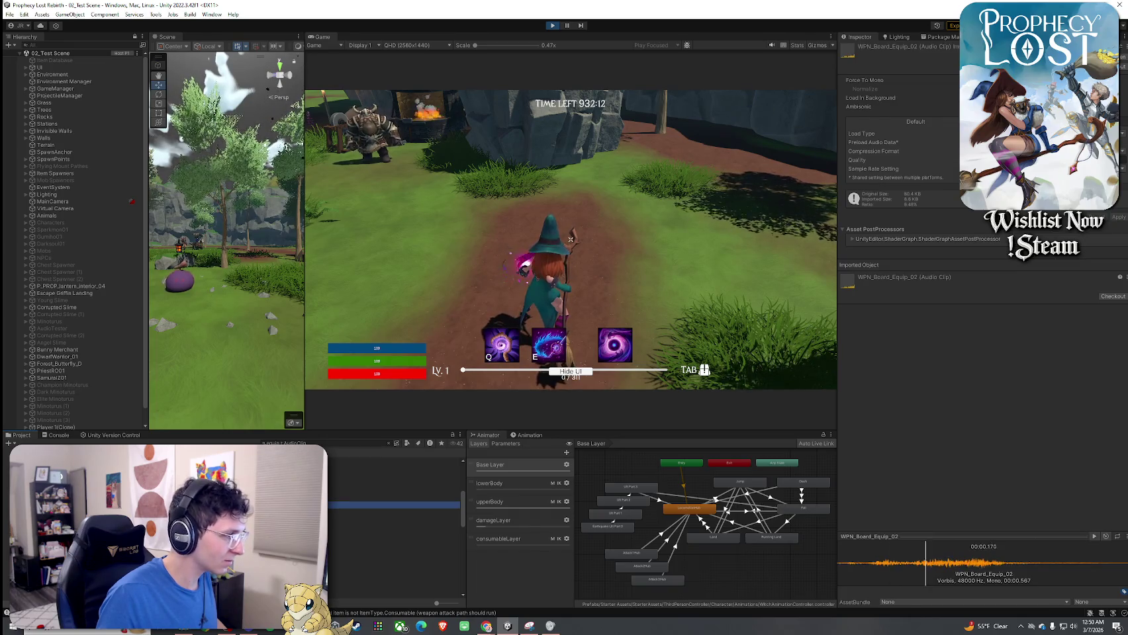
scroll(396, 523, "down", 2)
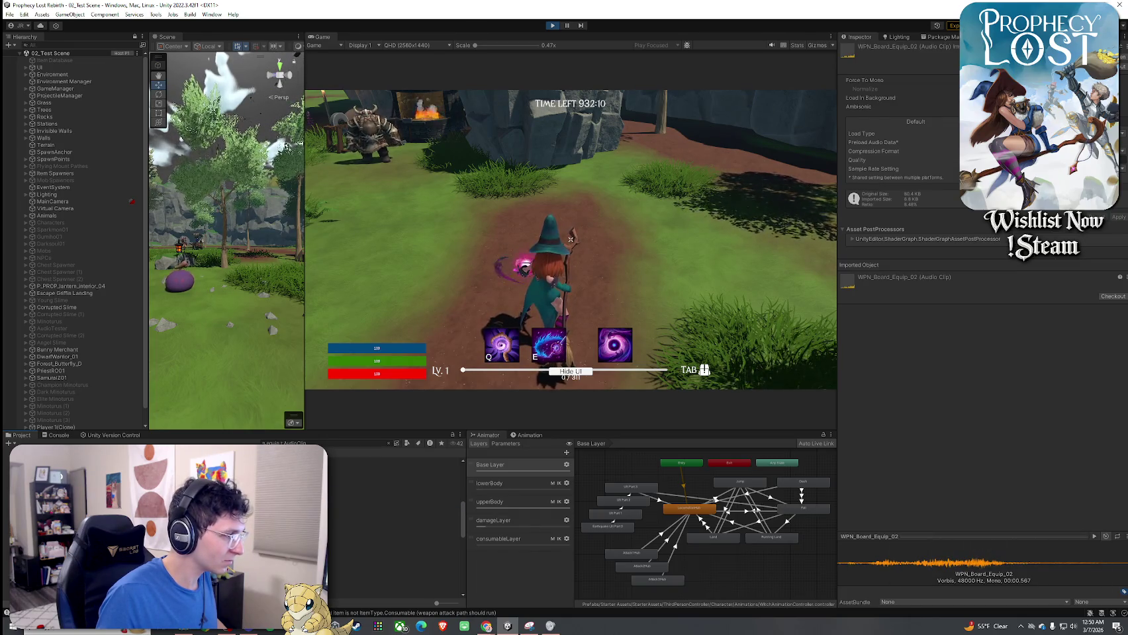
left_click(394, 530)
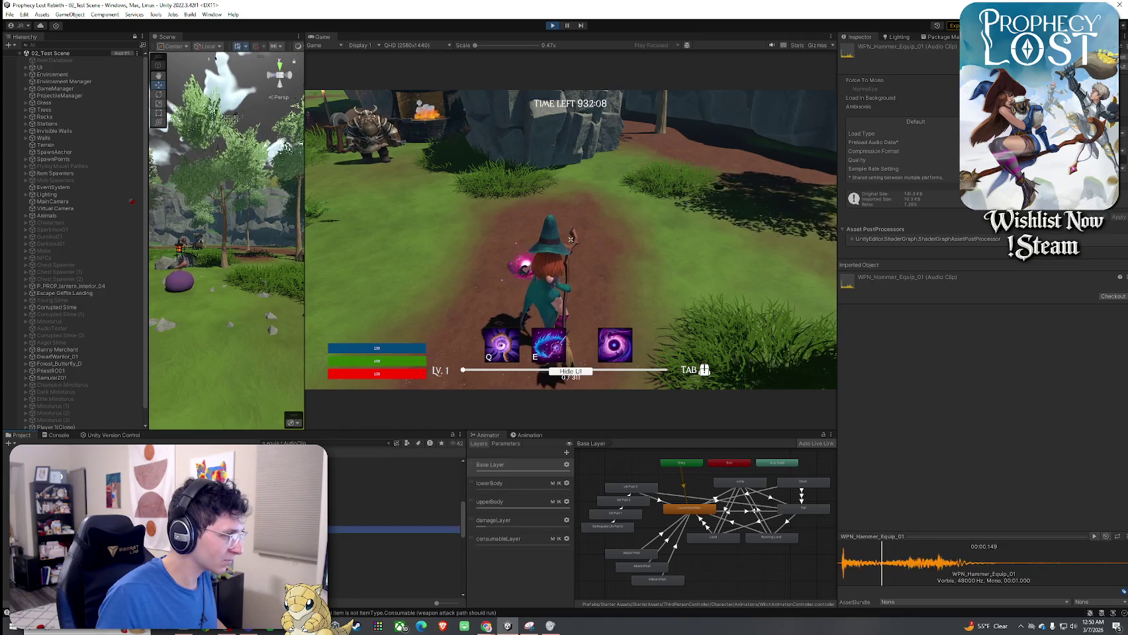
Preview the spear, staff, one-handed sword and wrench equip sound clips
scroll(396, 522, "down", 3)
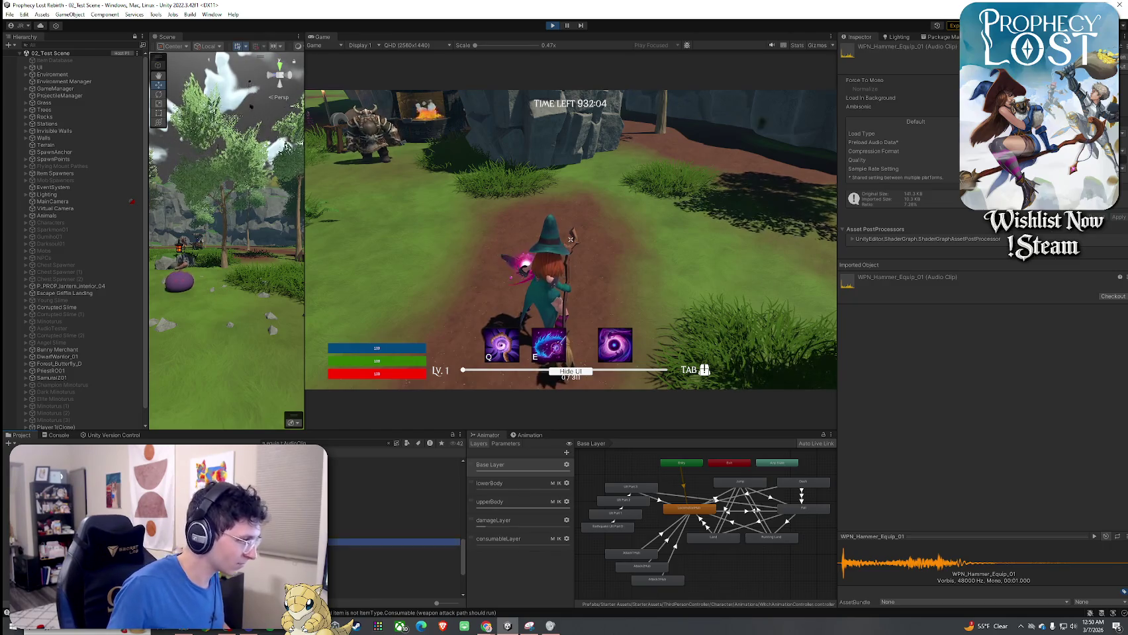
left_click(394, 543)
left_click(394, 550)
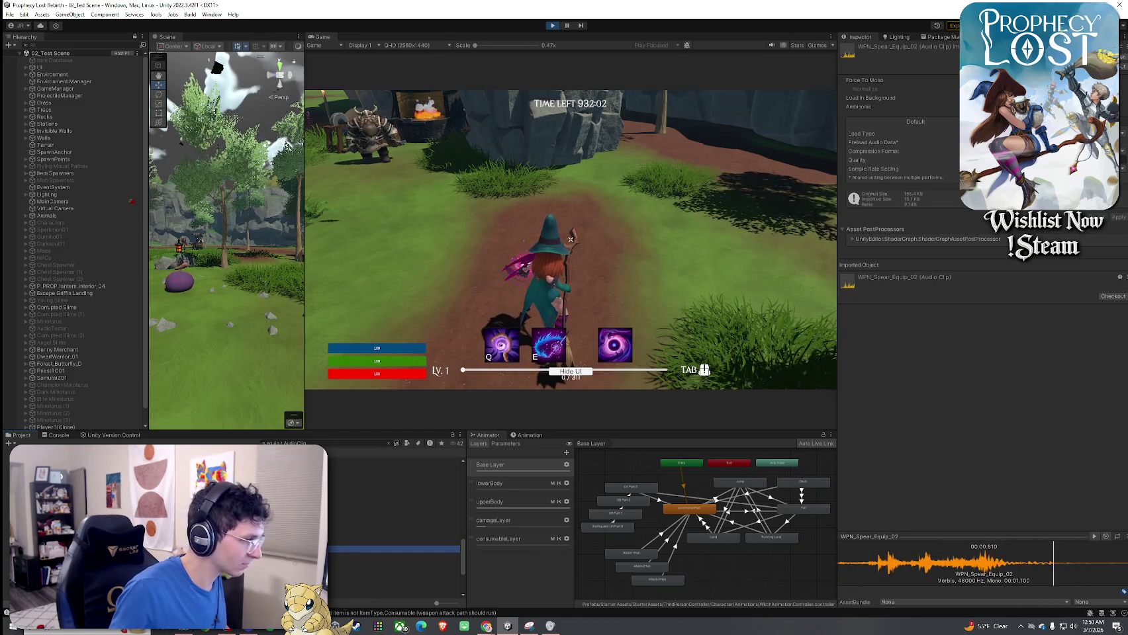
left_click(393, 571)
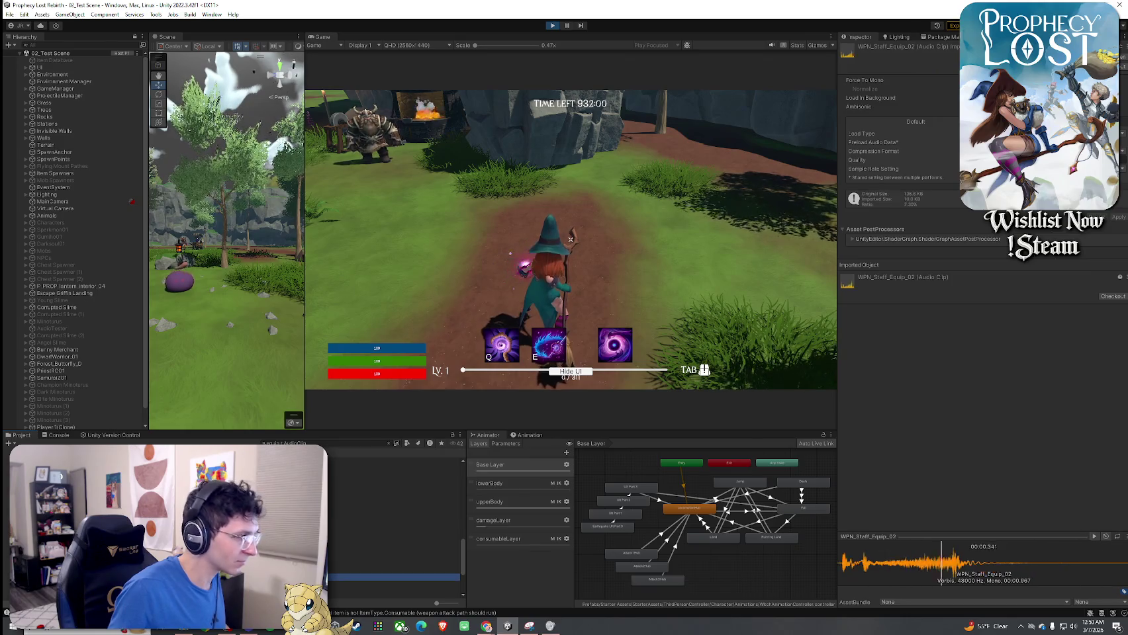
scroll(394, 529, "down", 3)
left_click(394, 496)
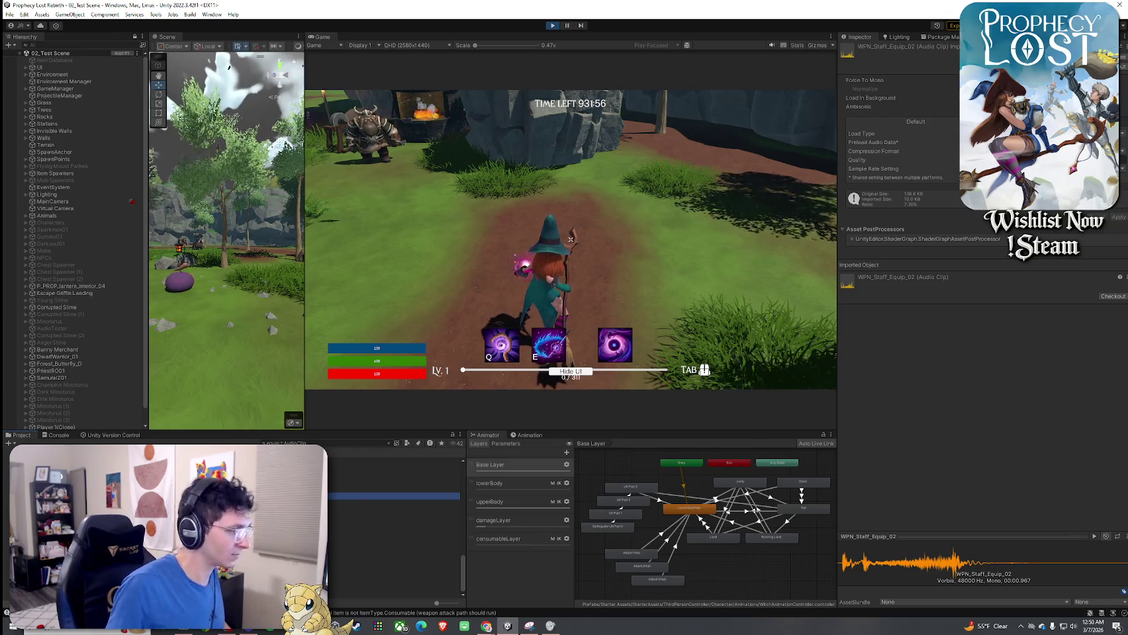
left_click(394, 517)
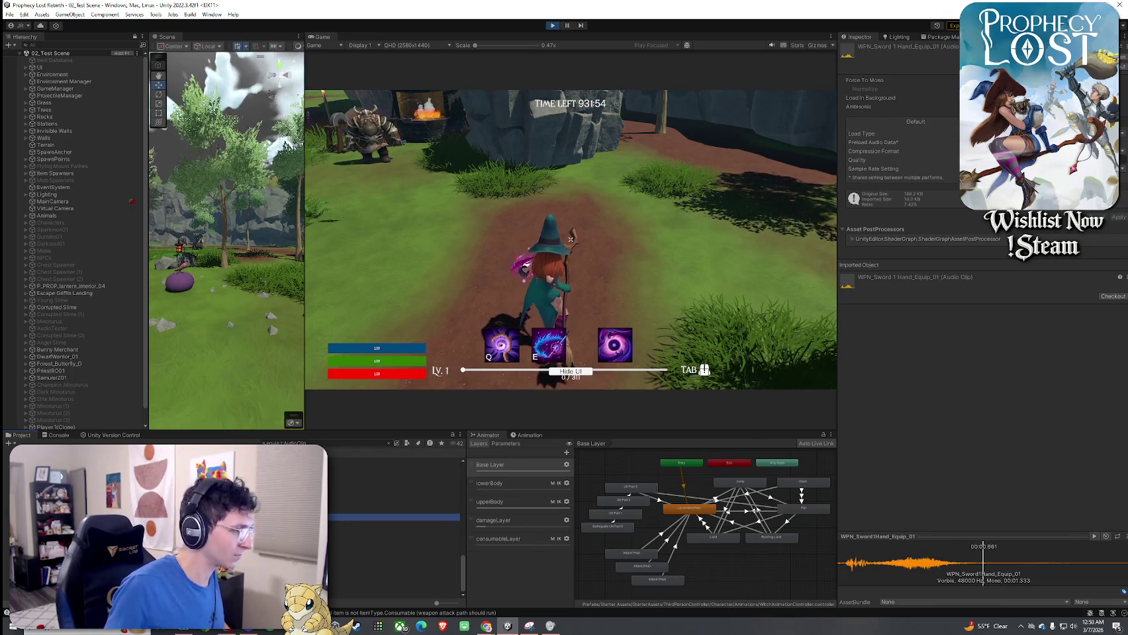
left_click(393, 574)
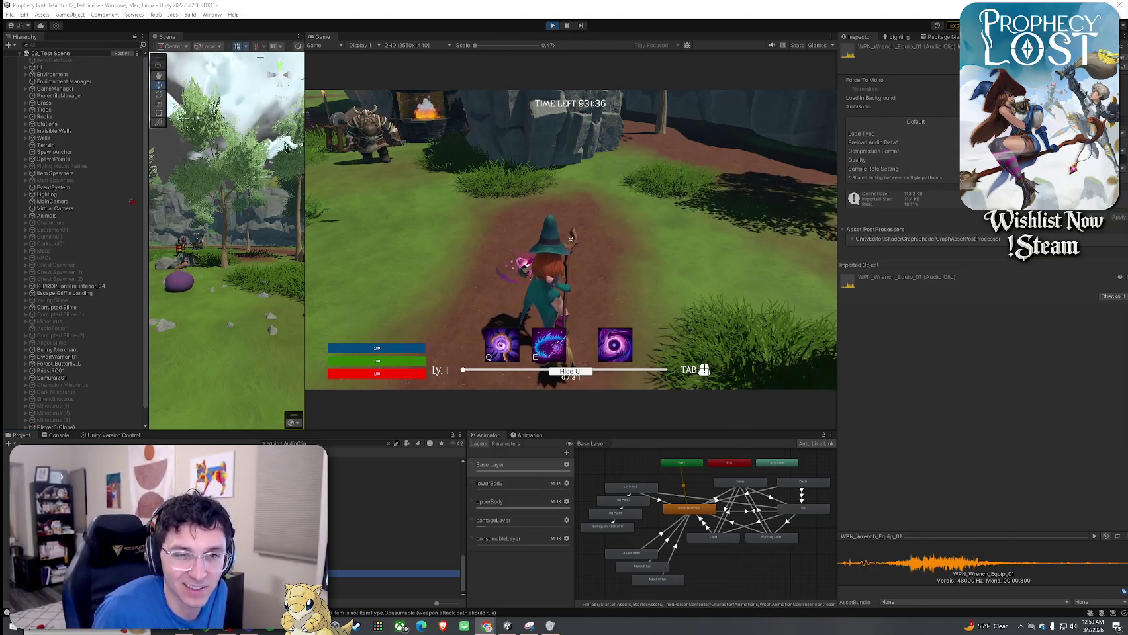
key("alt+Tab")
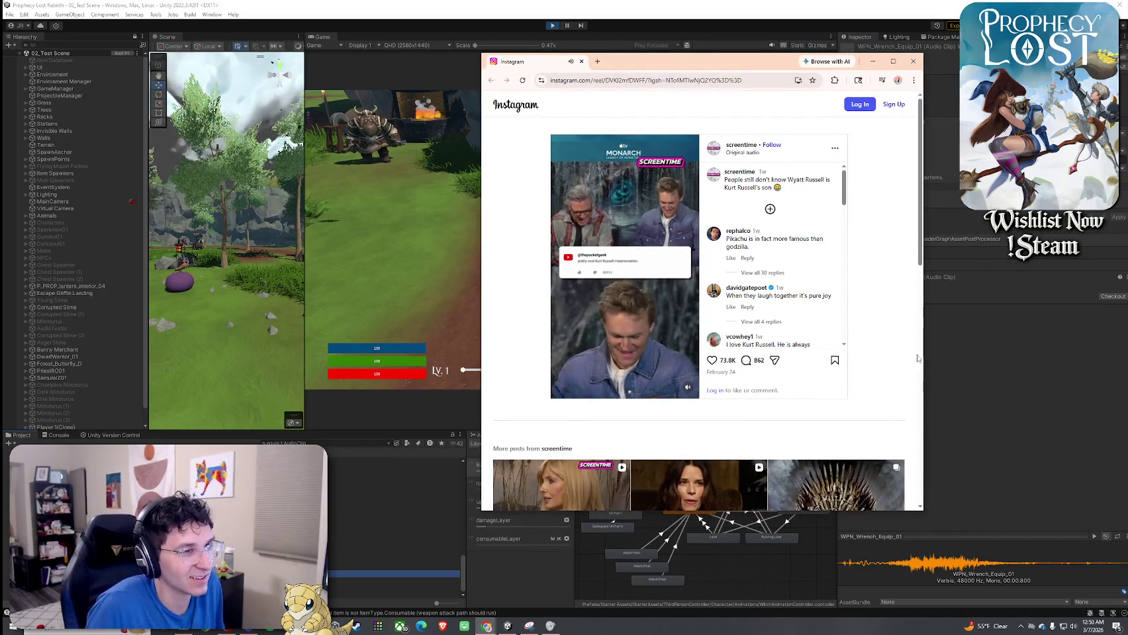
Widen and shorten the Instagram window, watch the reel, then return to Unity
left_click_drag(923, 364, 1032, 366)
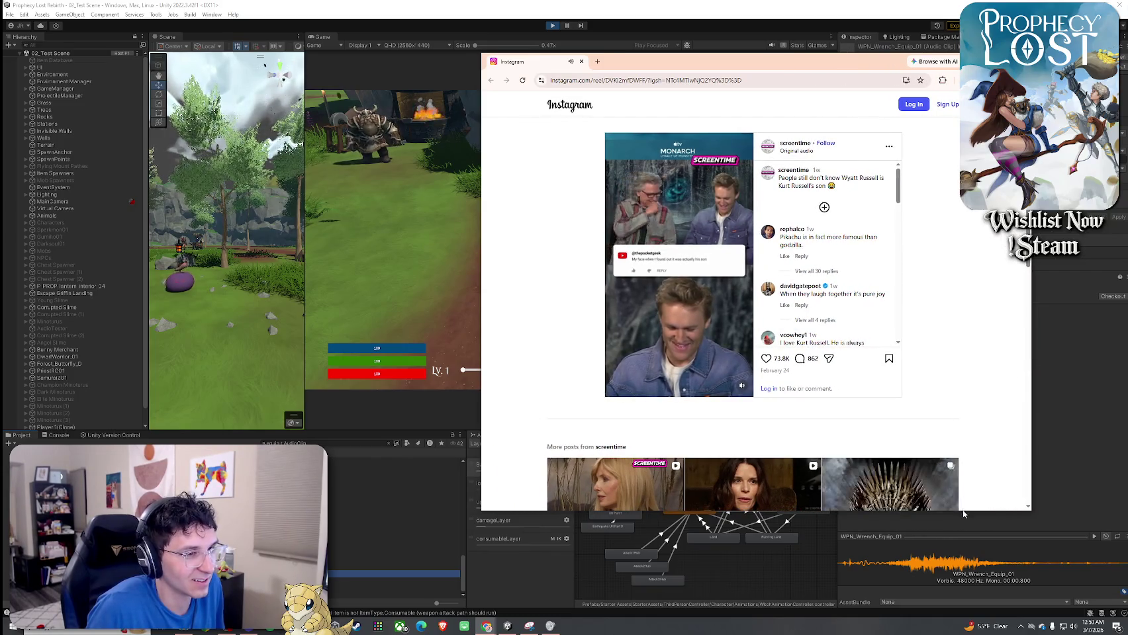
mouse_move(965, 511)
left_mouse_down()
mouse_move(966, 581)
mouse_move(978, 437)
left_mouse_up()
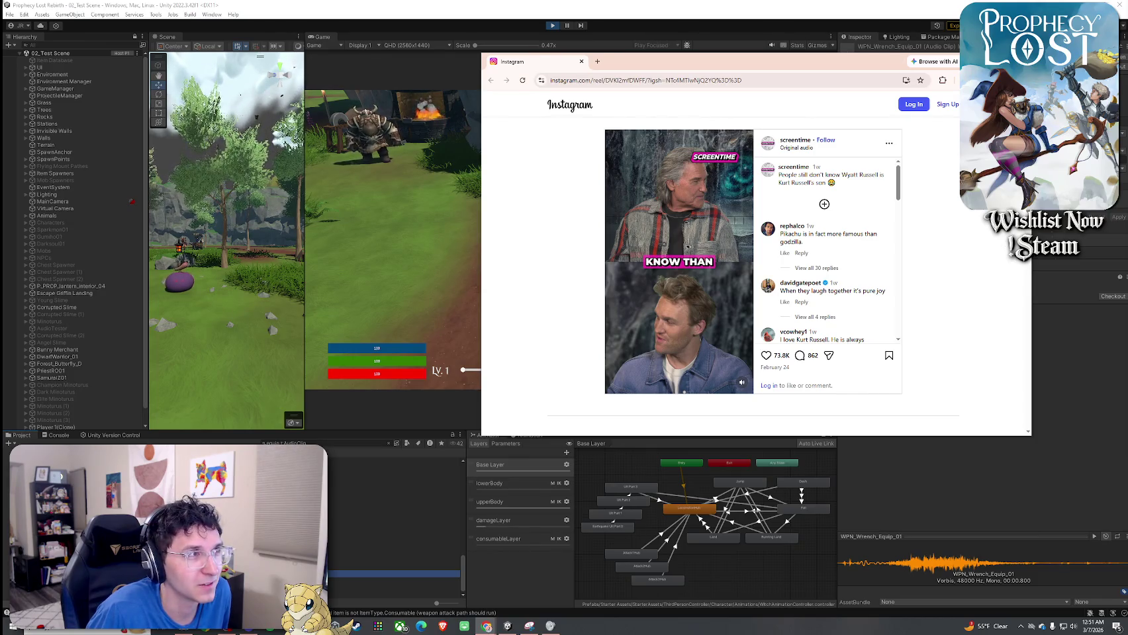
key("alt+Tab")
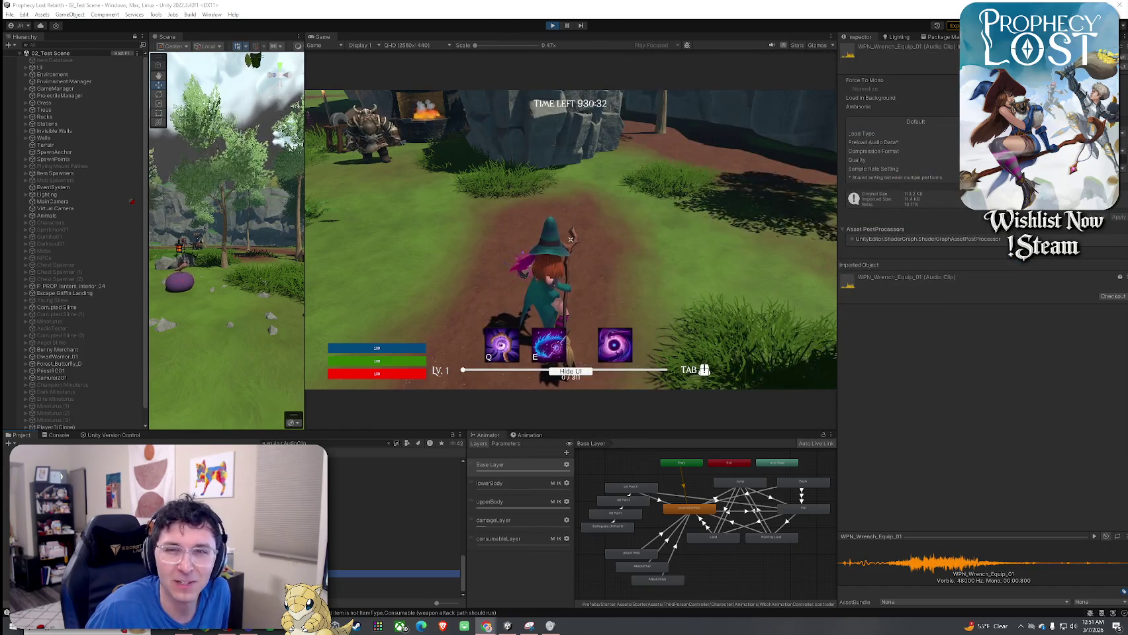
Retake control of the game, then search the project for 'broom' and select 1_Broom
left_click(570, 239)
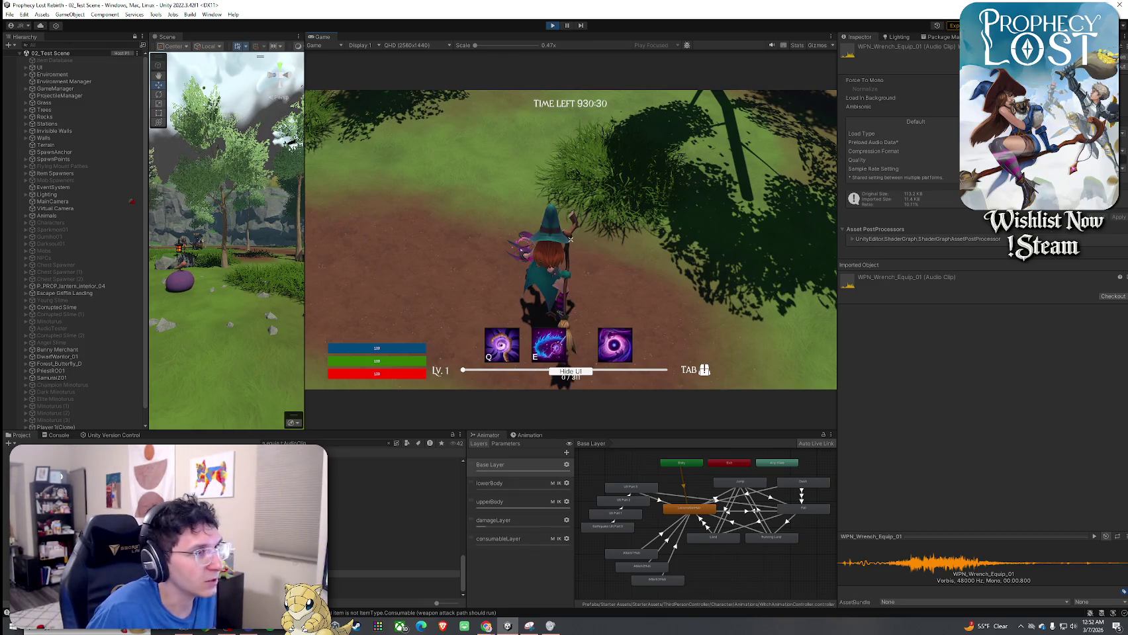
key("super")
left_click(320, 443)
type("broom")
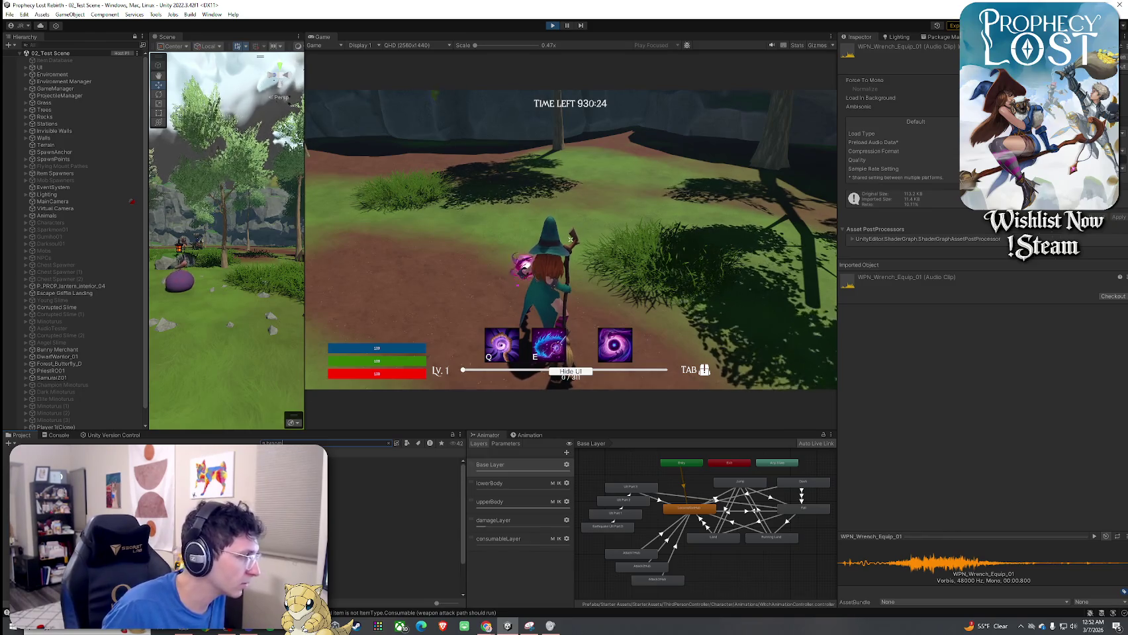
key("Down")
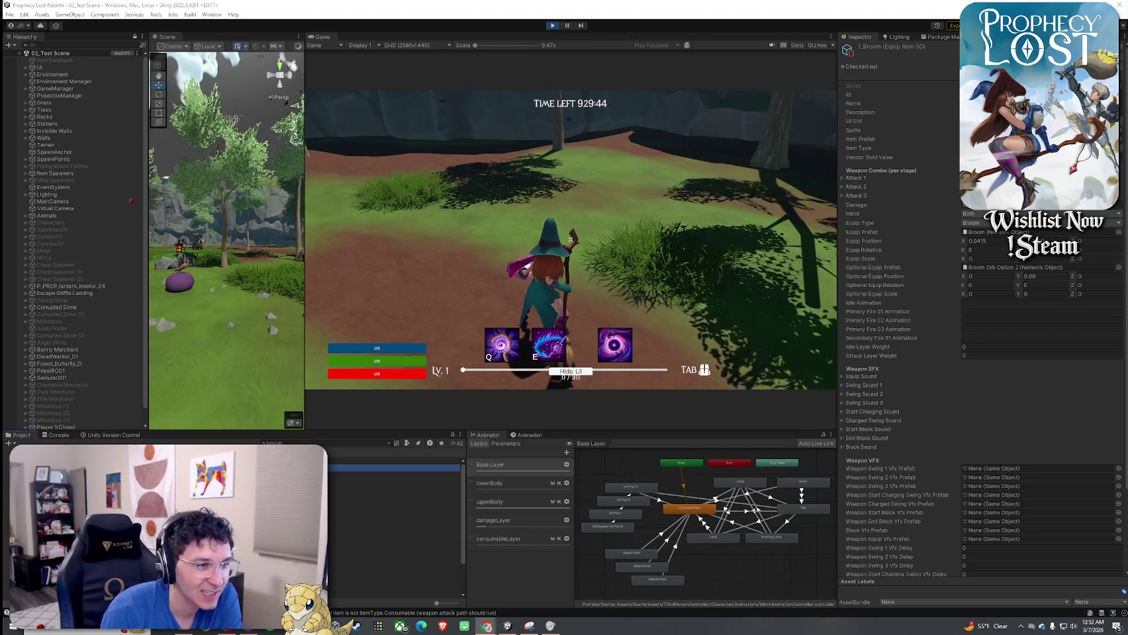
Scroll to the broom's empty Weapon VFX prefab slots, then clear the Project search field
scroll(926, 474, "down", 3)
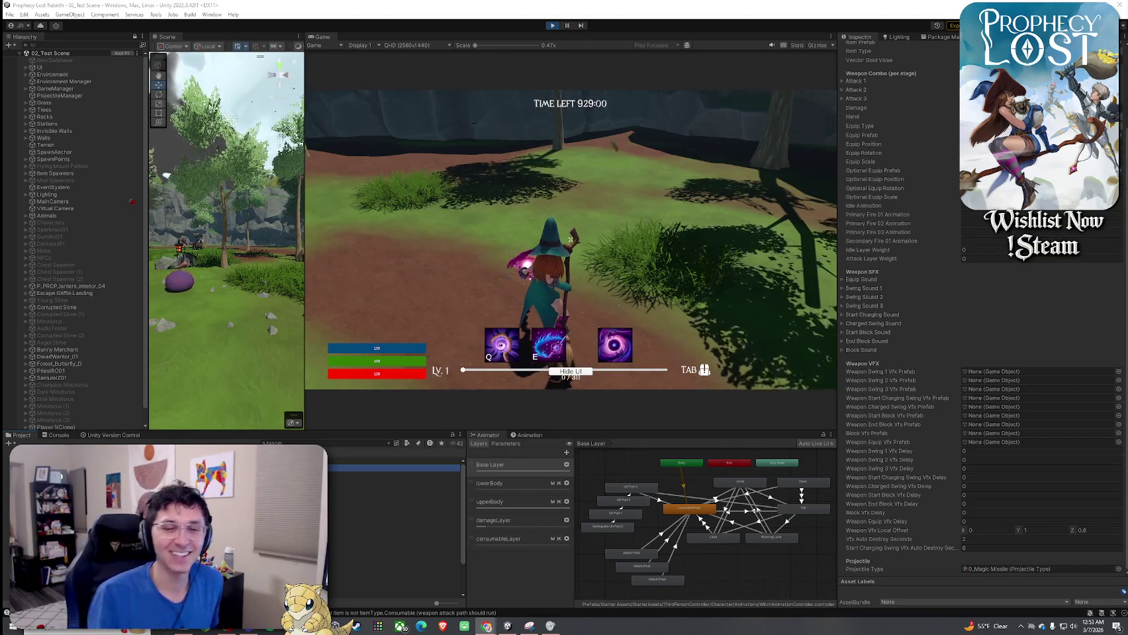
left_click(781, 230)
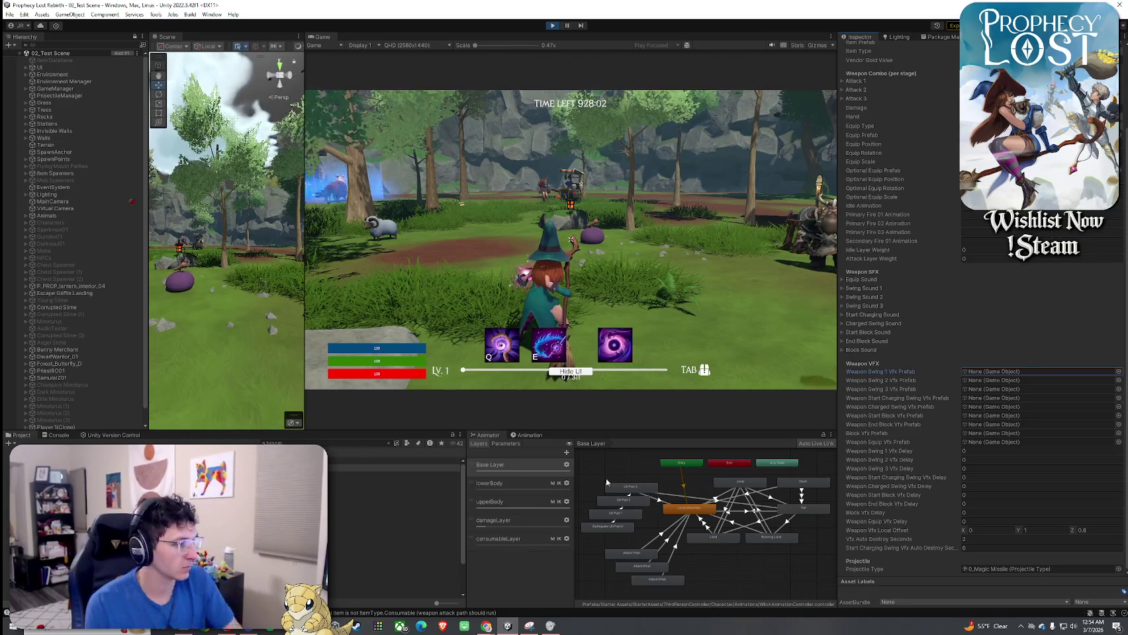
left_click(389, 443)
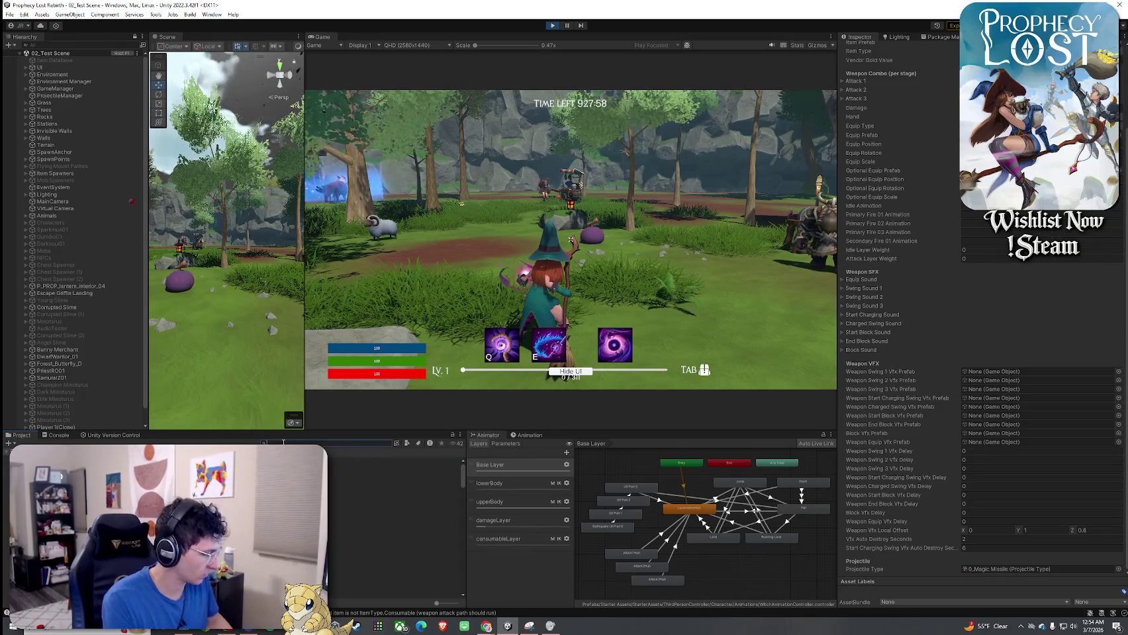
Search the project for 'witch' and restrict the results to prefabs
type("VFX")
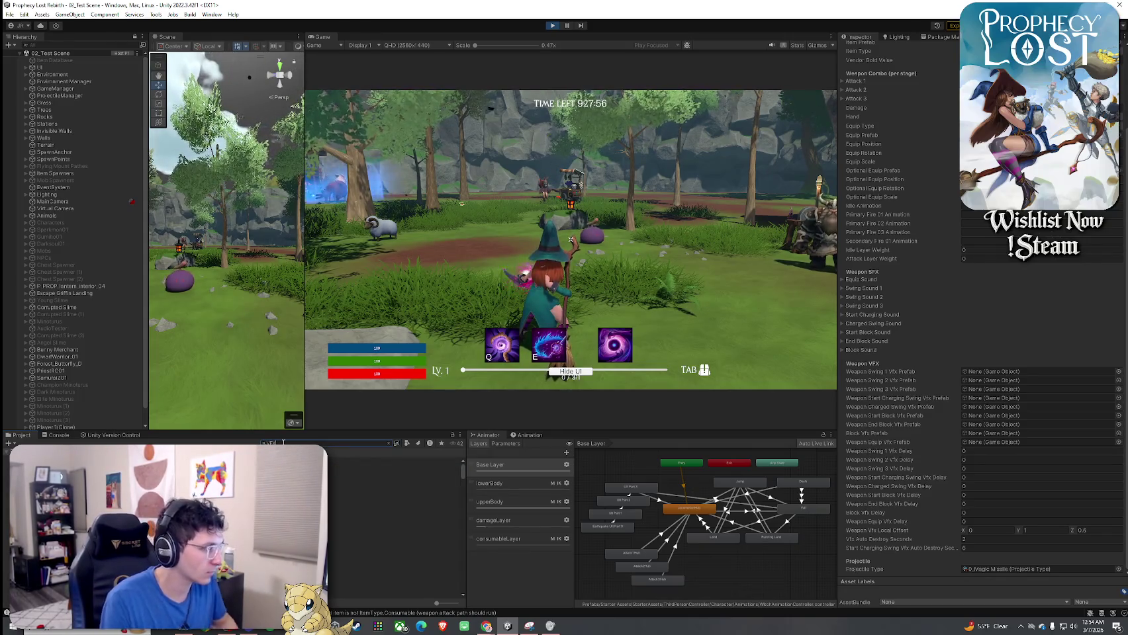
left_click_drag(283, 443, 209, 442)
type("witch explosion")
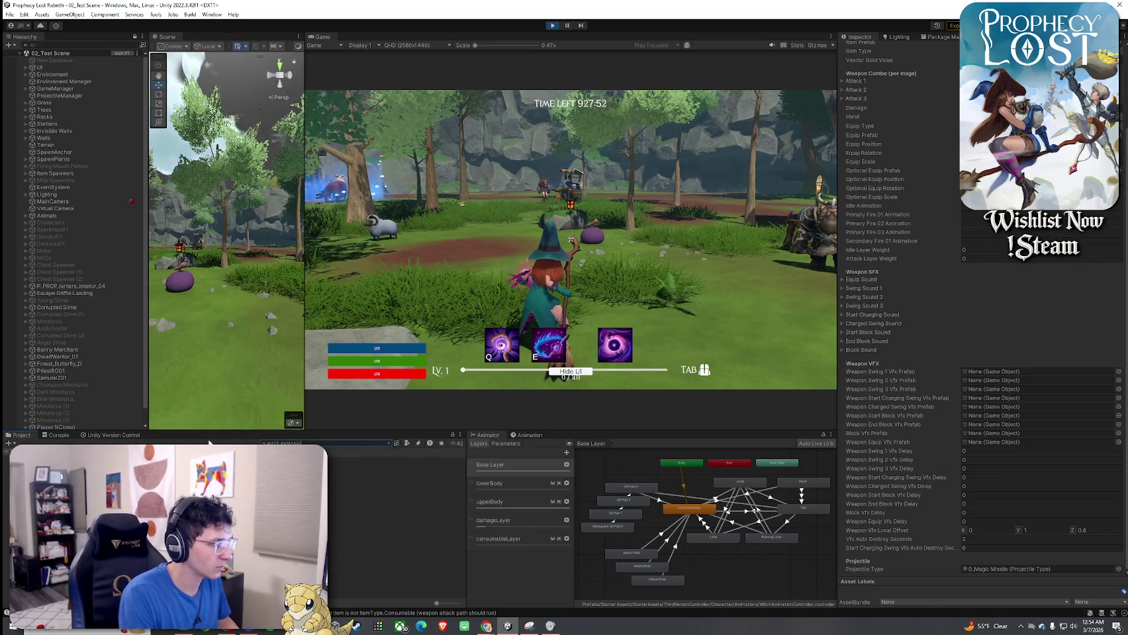
key("BackSpace")
key("BackSpace")
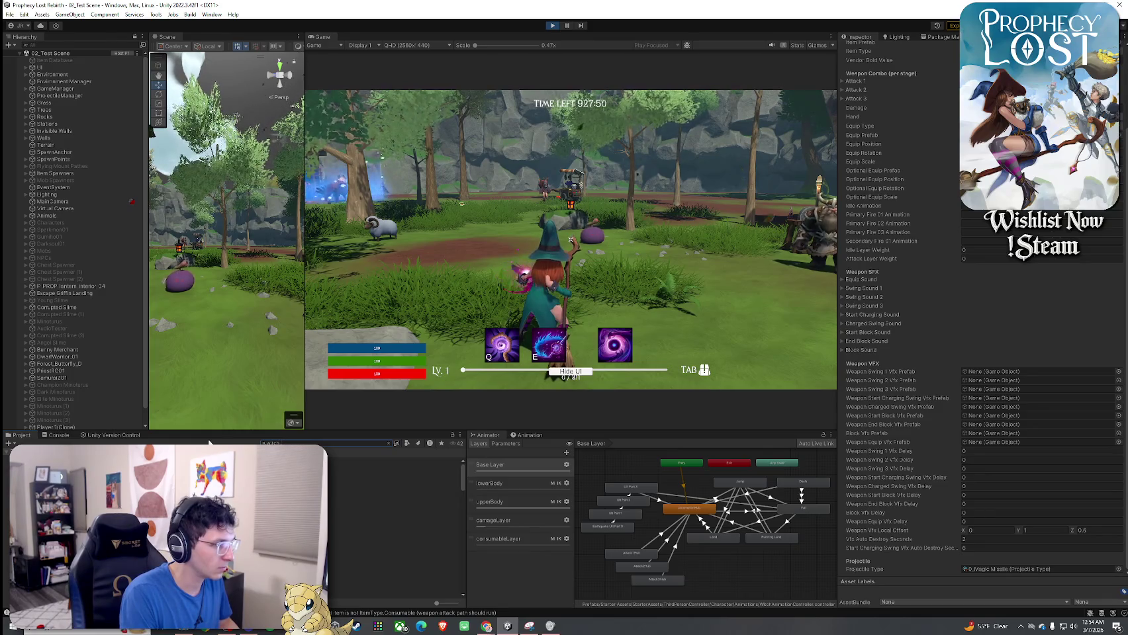
left_click(407, 443)
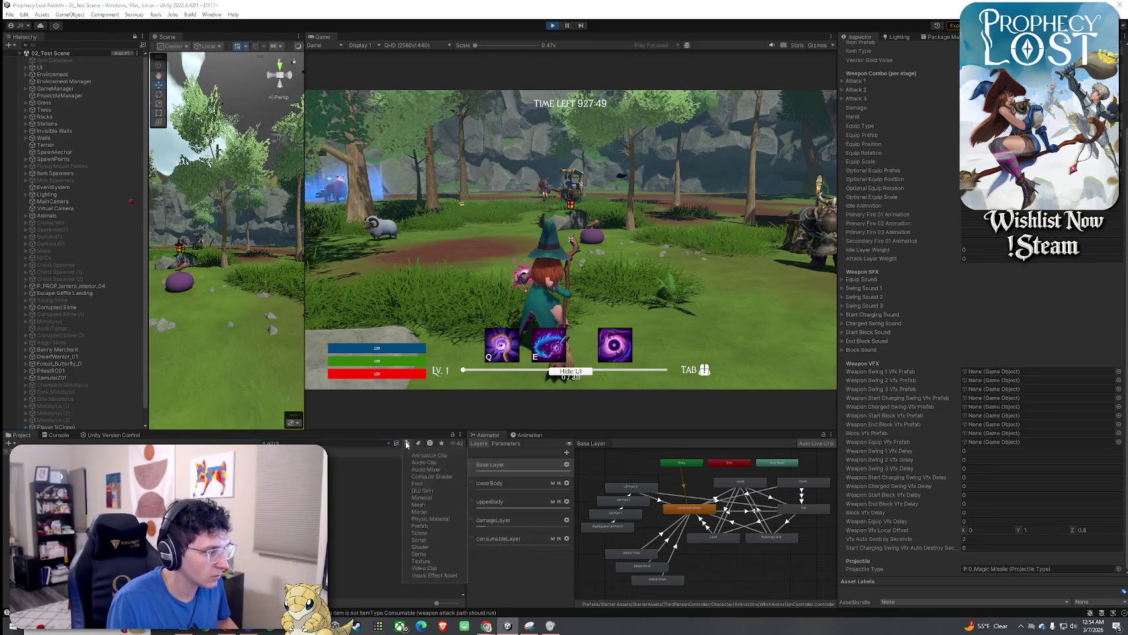
left_click(427, 526)
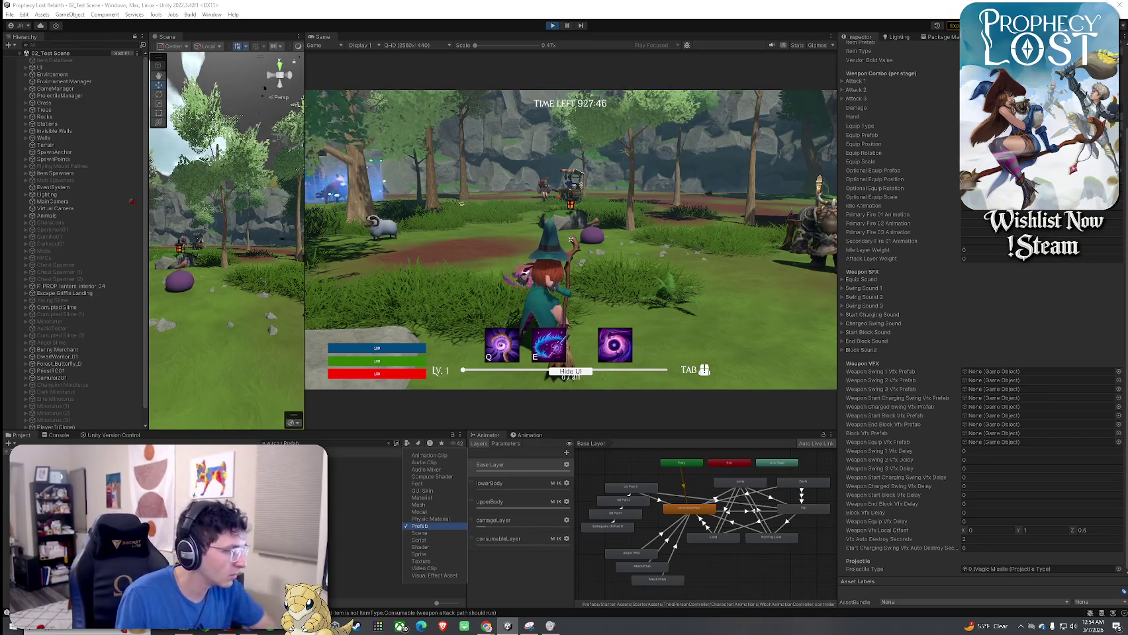
Browse the Witchfire Circle prefabs, then find and select HCFX_Explosion_01
left_click(397, 510)
key("Up")
key("Up")
key("Up")
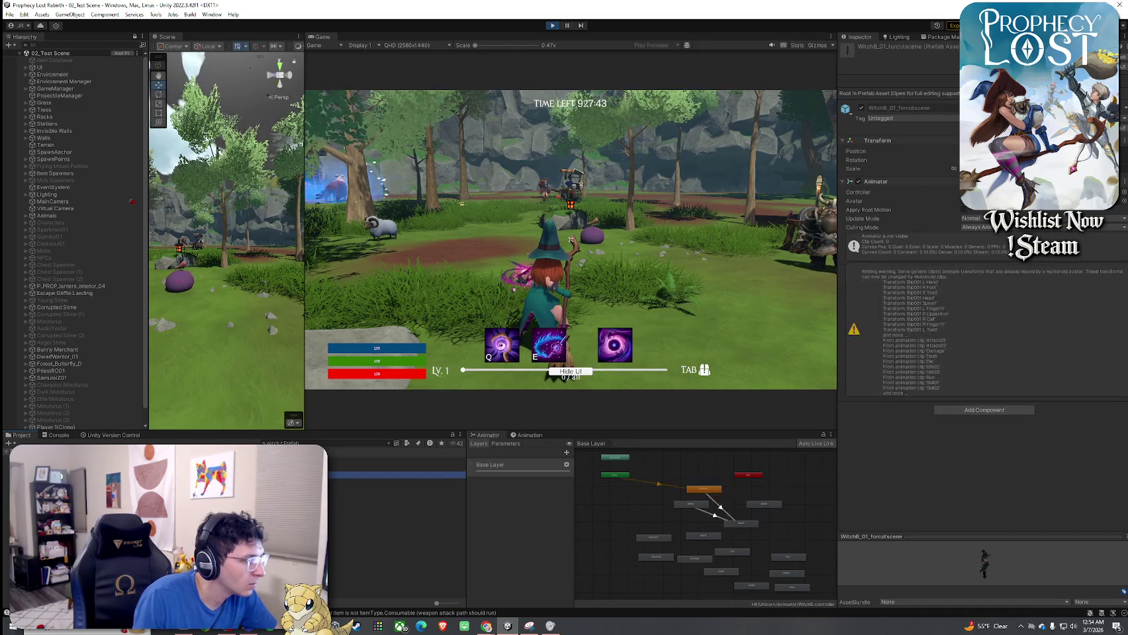
key("Up")
key("Up")
key("Up")
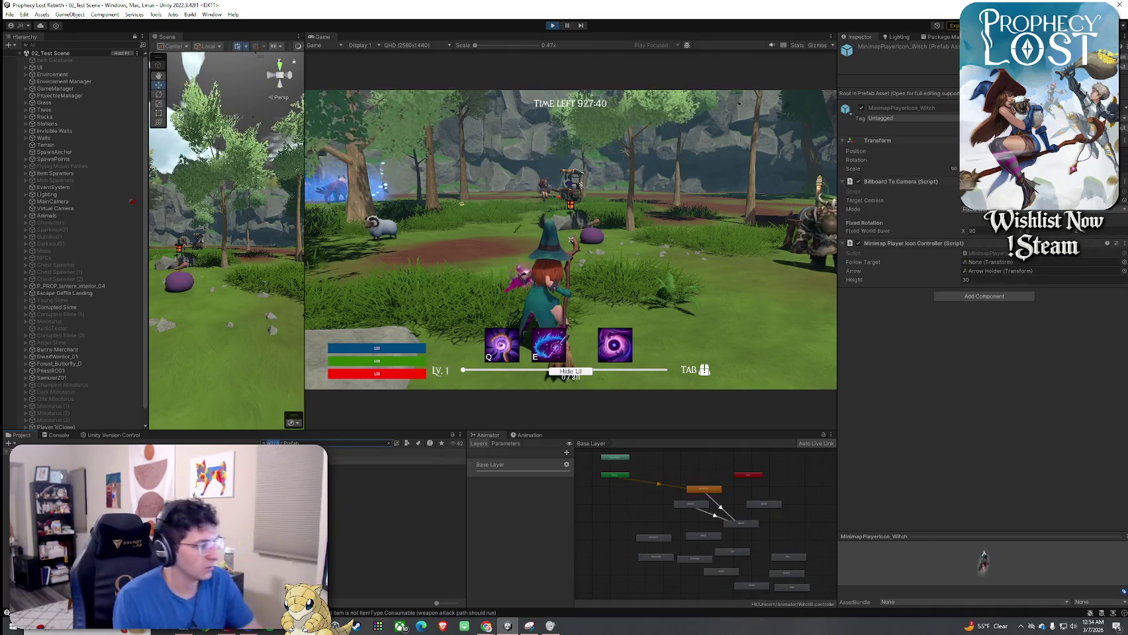
type("elr")
type("n")
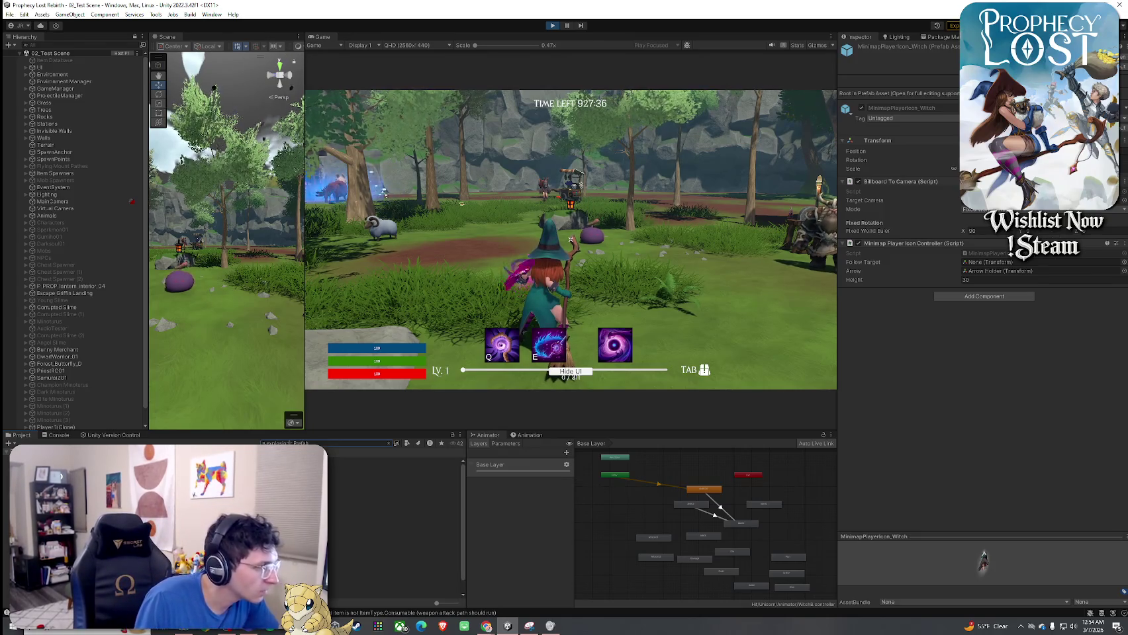
left_click(393, 518)
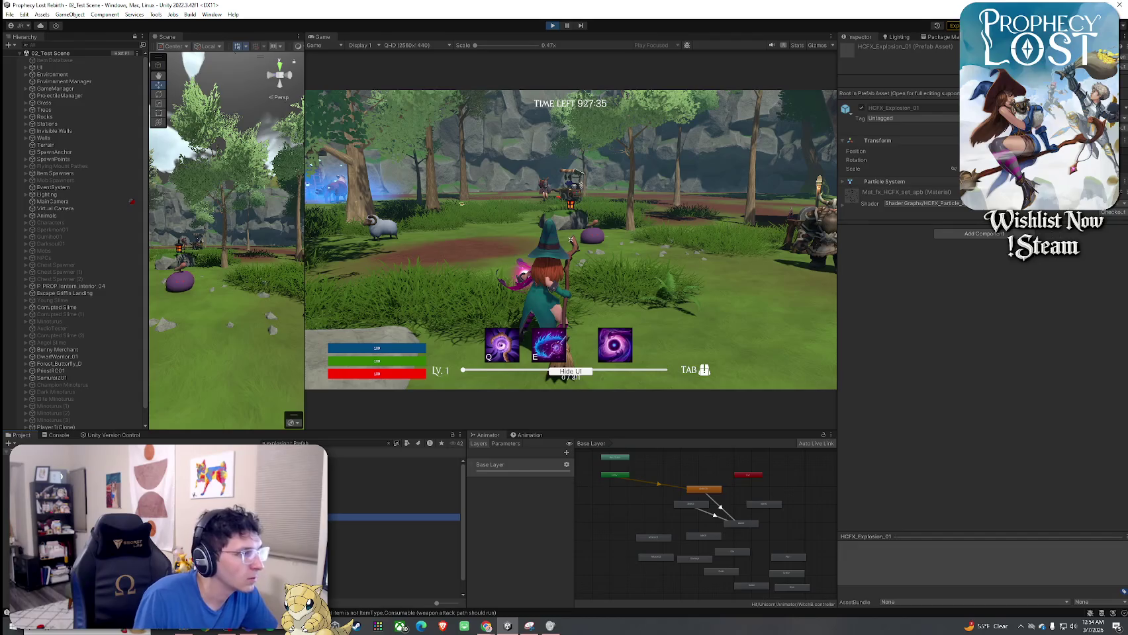
Preview HCFX_Explosion_01 and HCFX_Explosion_02 in Prefab Mode, then return to the 02_Test Scene
double_click(394, 518)
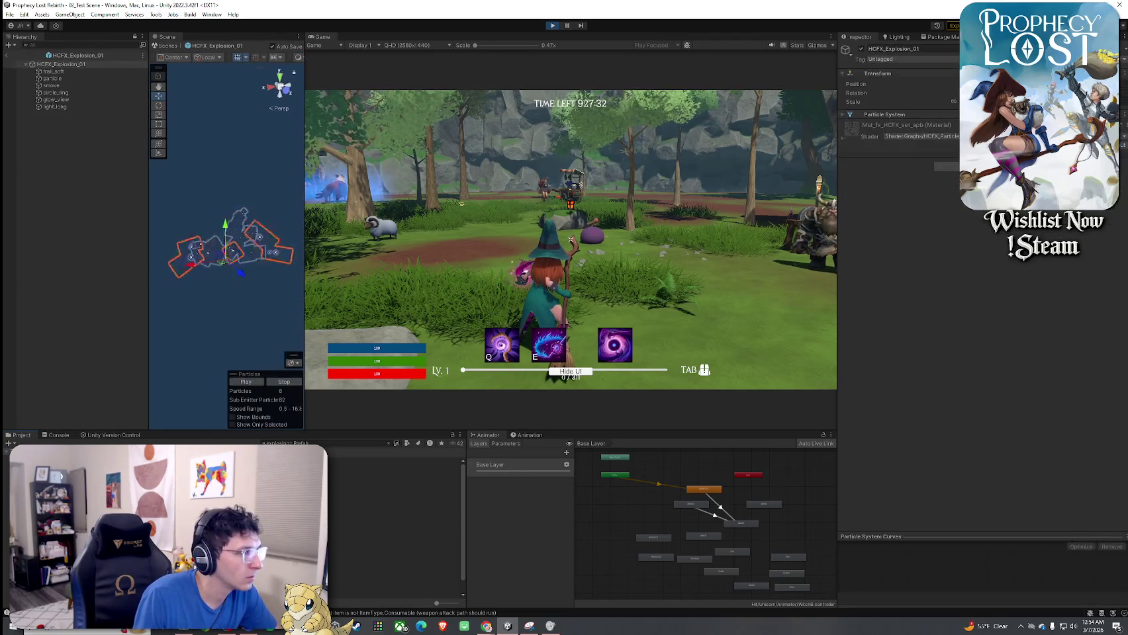
double_click(394, 532)
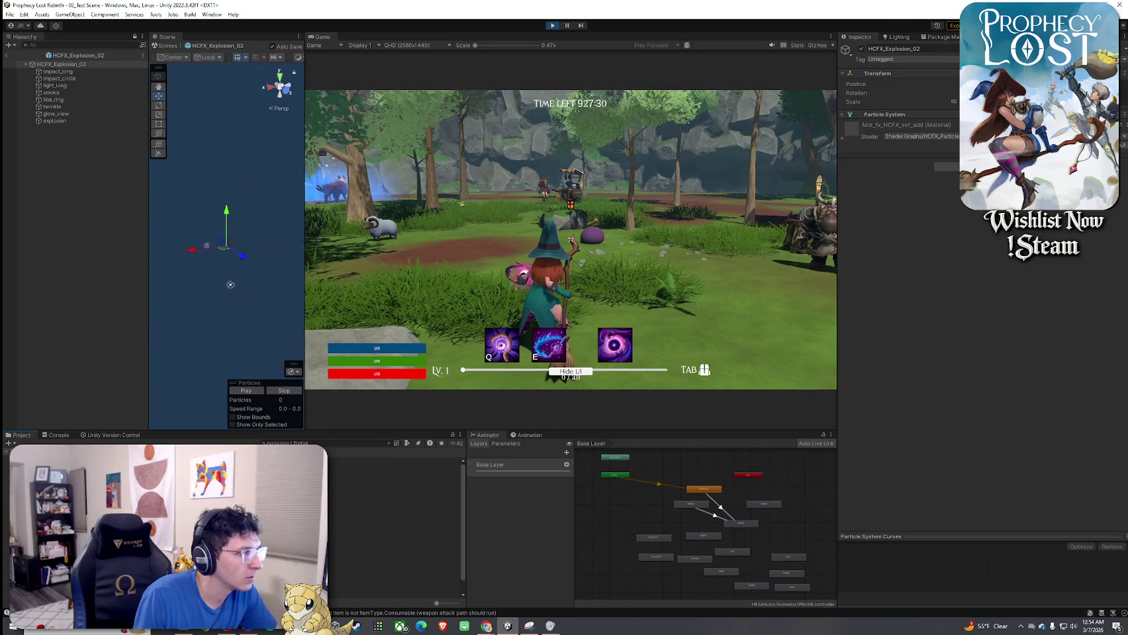
left_click(393, 539)
left_click(394, 532)
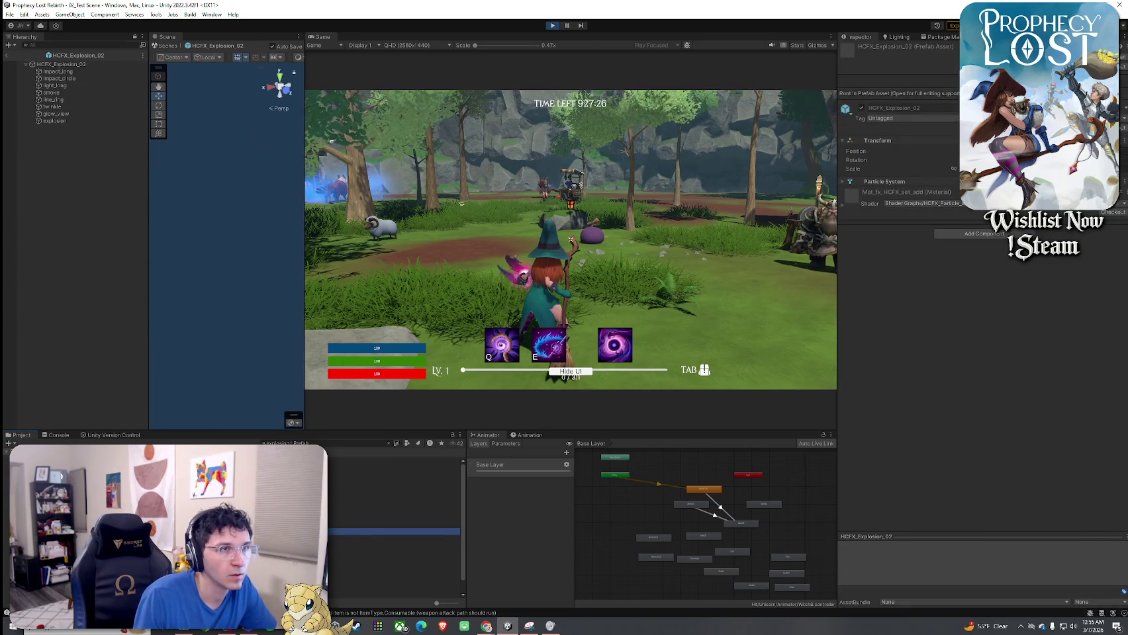
left_click(394, 539)
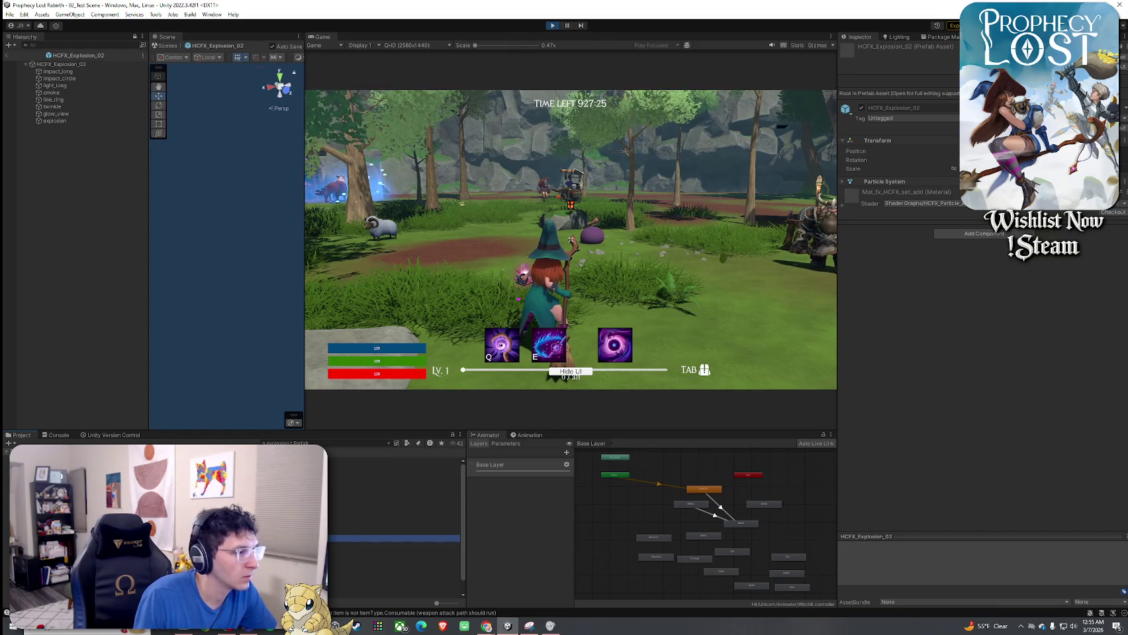
left_click(394, 531)
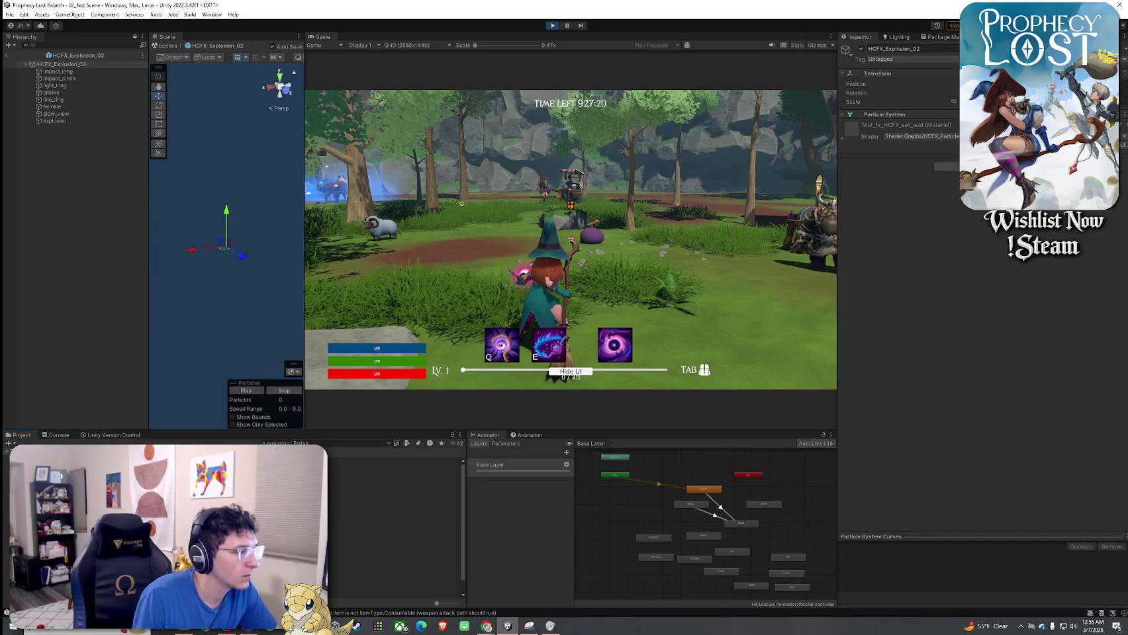
left_click(394, 531)
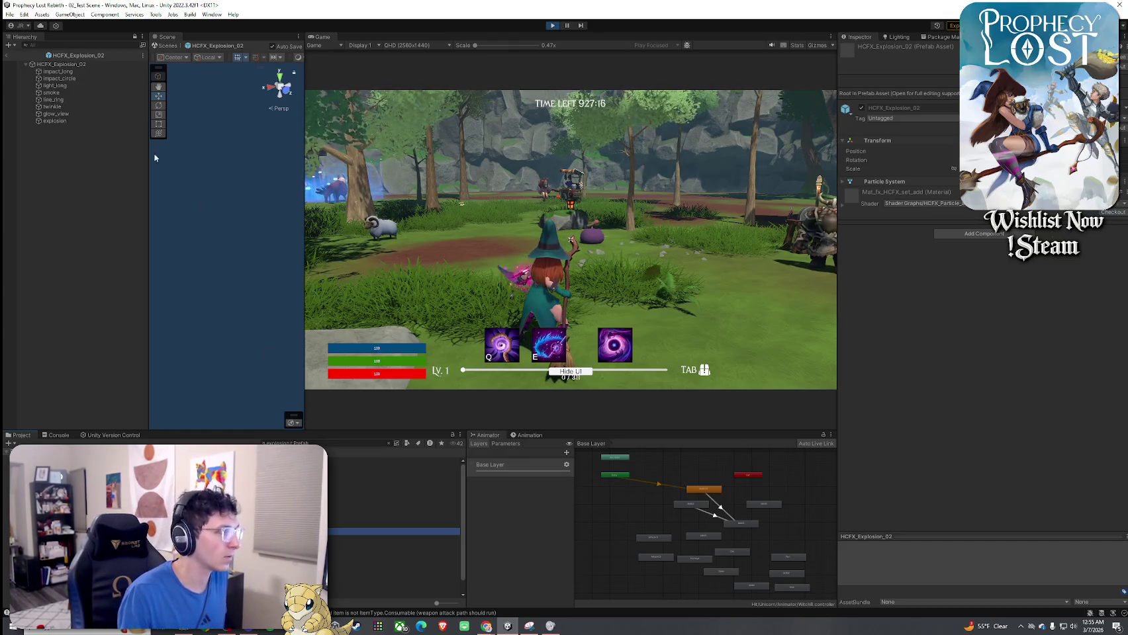
left_click(7, 58)
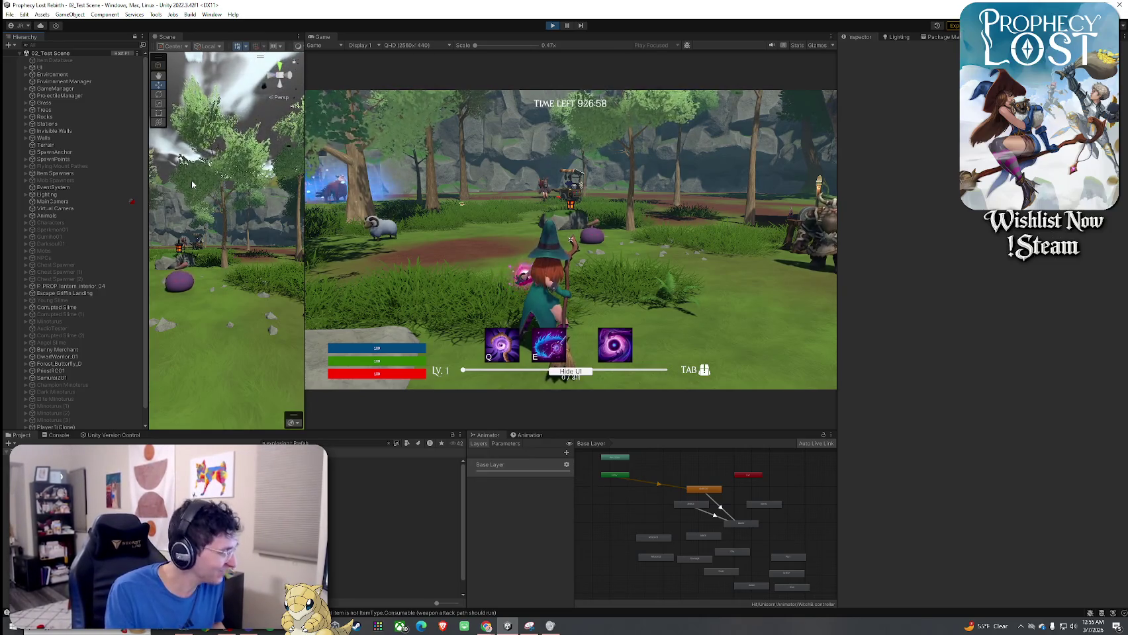
Search the Project for 'broom' and select the 1_Broom weapon item
double_click(278, 443)
type("broom")
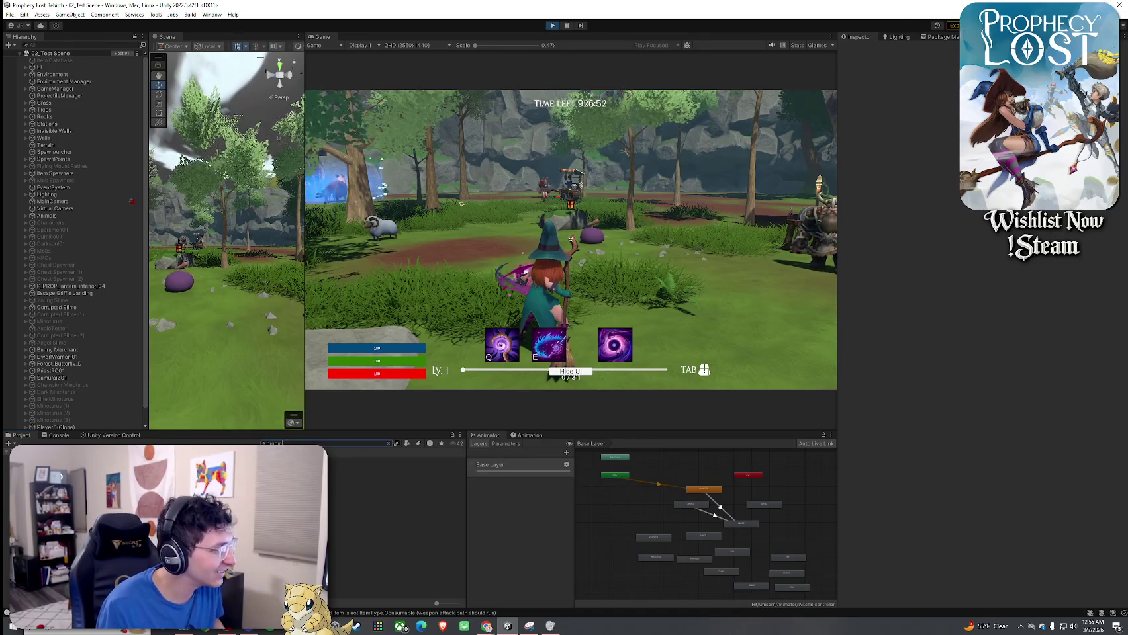
left_click(365, 468)
scroll(921, 345, "down", 3)
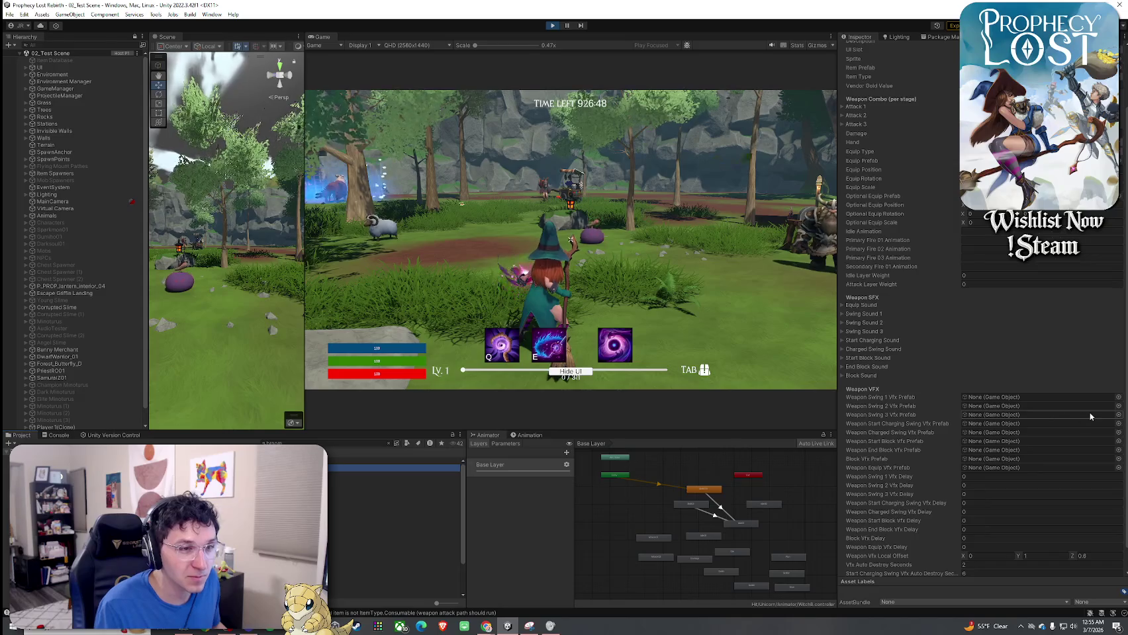
Assign HCFX_Explosion_02 1 to the Weapon Swing 3 Vfx Prefab slot, comparing it with HCFX_Explosion_02_Air
left_click(1118, 415)
left_click(702, 372)
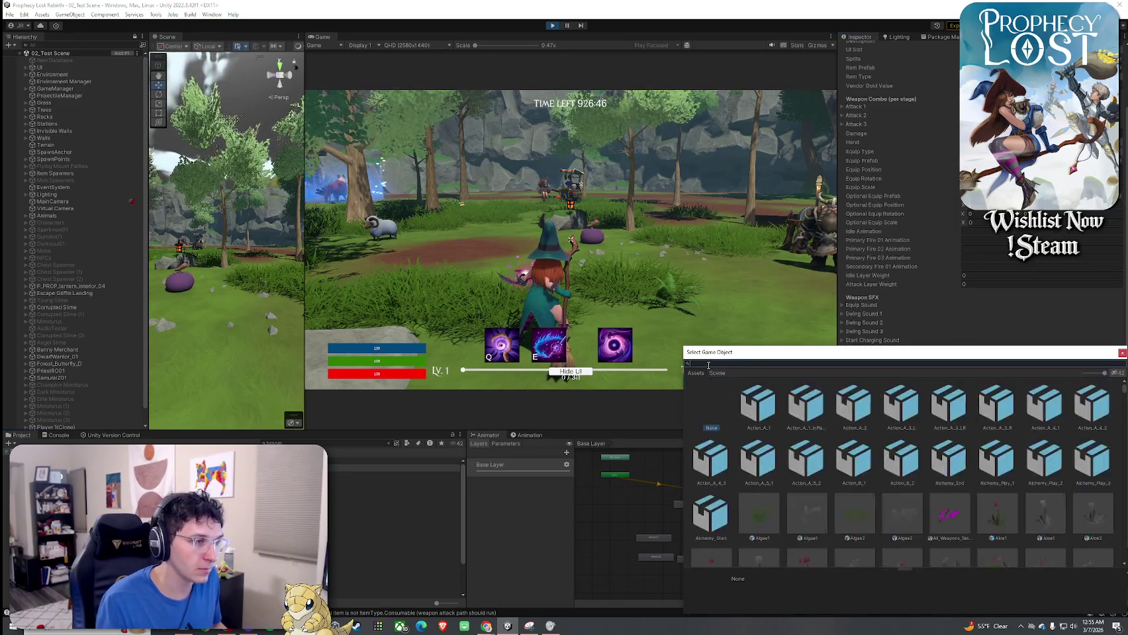
type("explos")
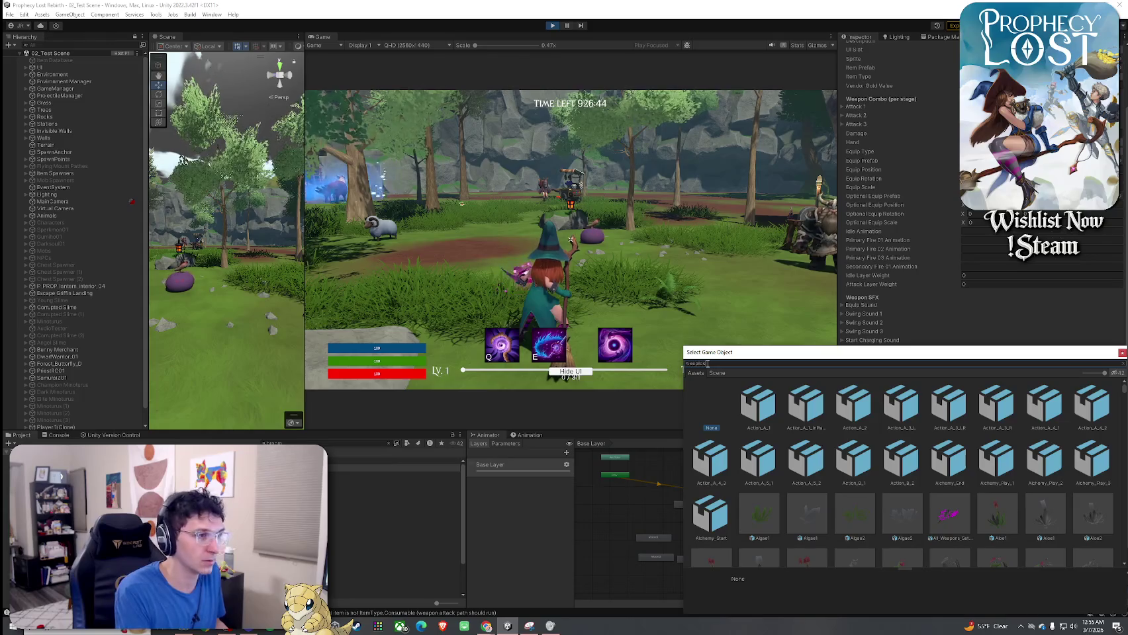
type("ion 02")
left_click(772, 405)
key("Right")
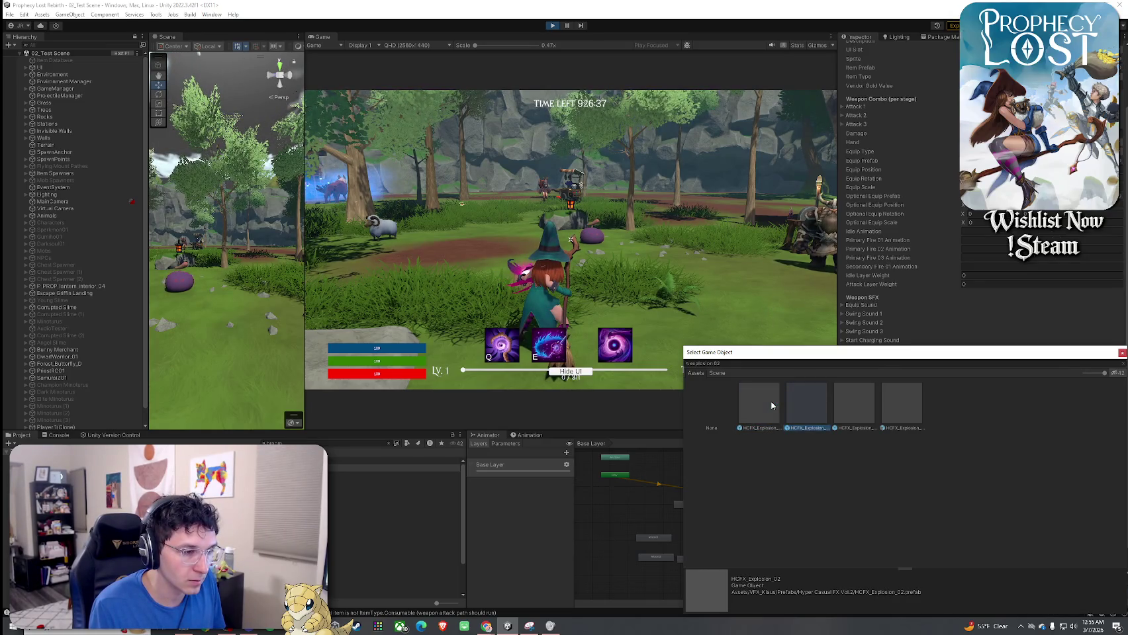
left_click(854, 415)
left_click(899, 414)
left_click(856, 415)
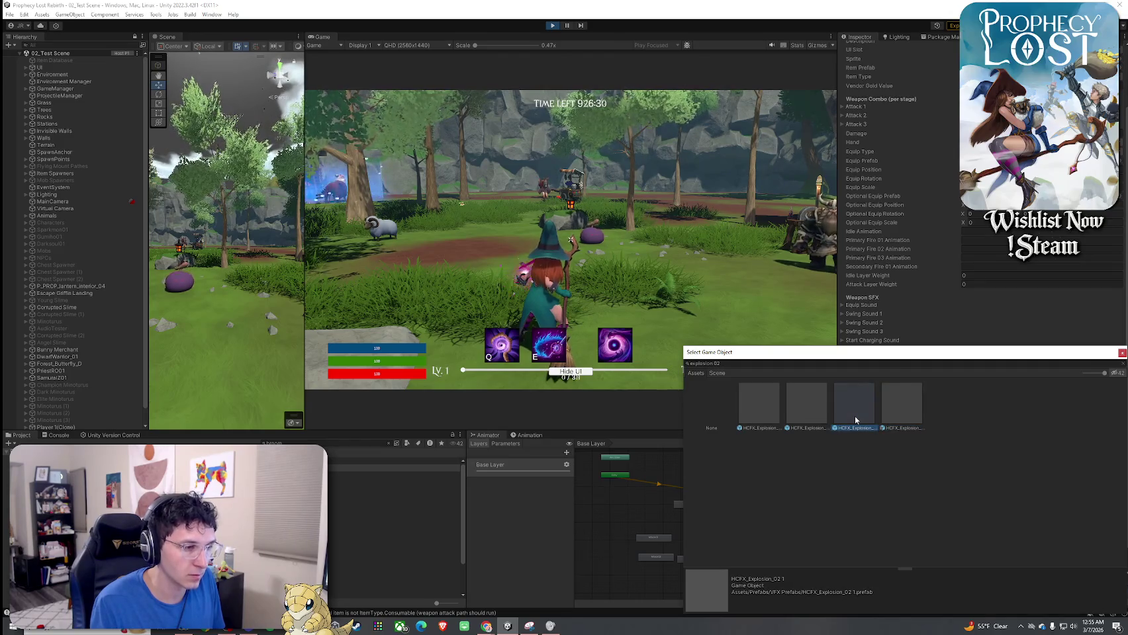
left_click(904, 427)
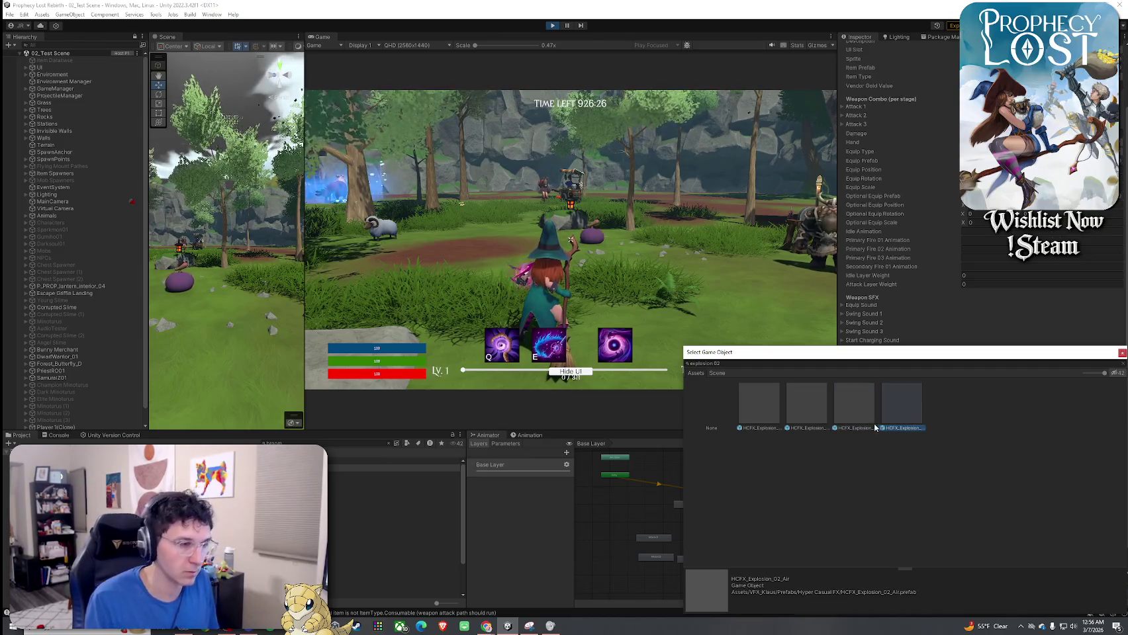
double_click(856, 423)
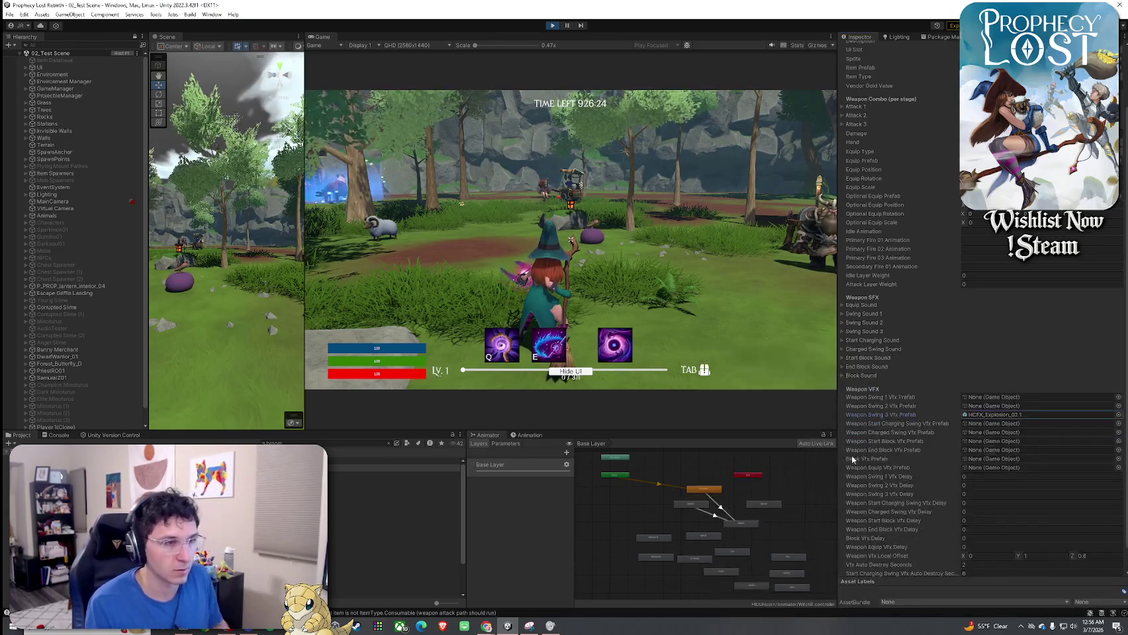
Swing the broom in the Game view, then open HCFX_Explosion_02 1 in Prefab Mode
left_click(571, 239)
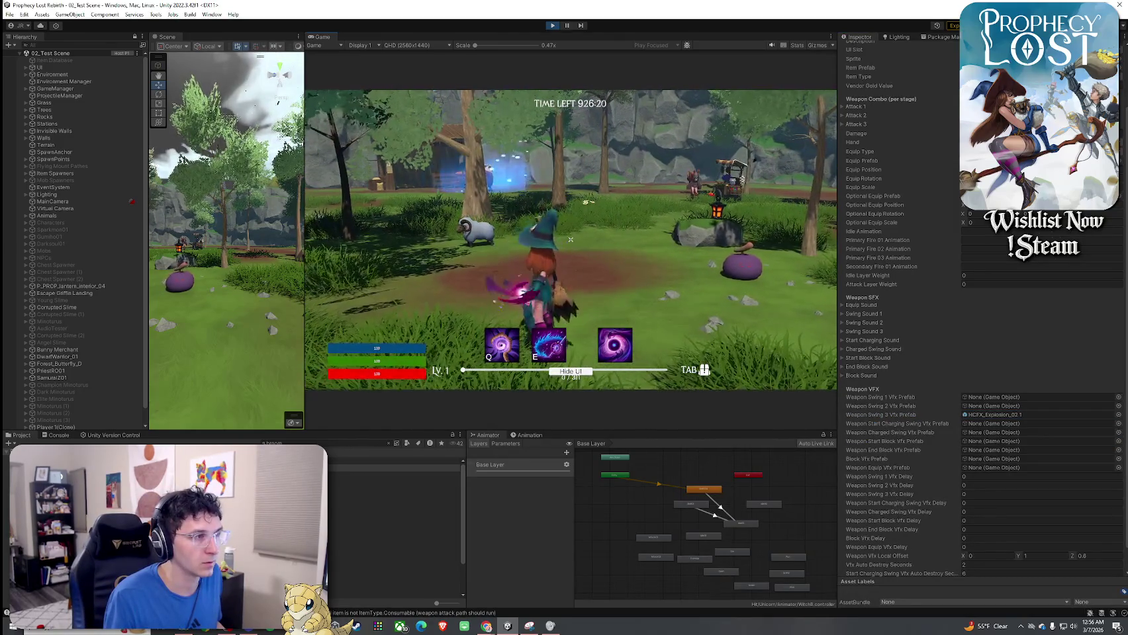
key("super")
left_click(703, 527)
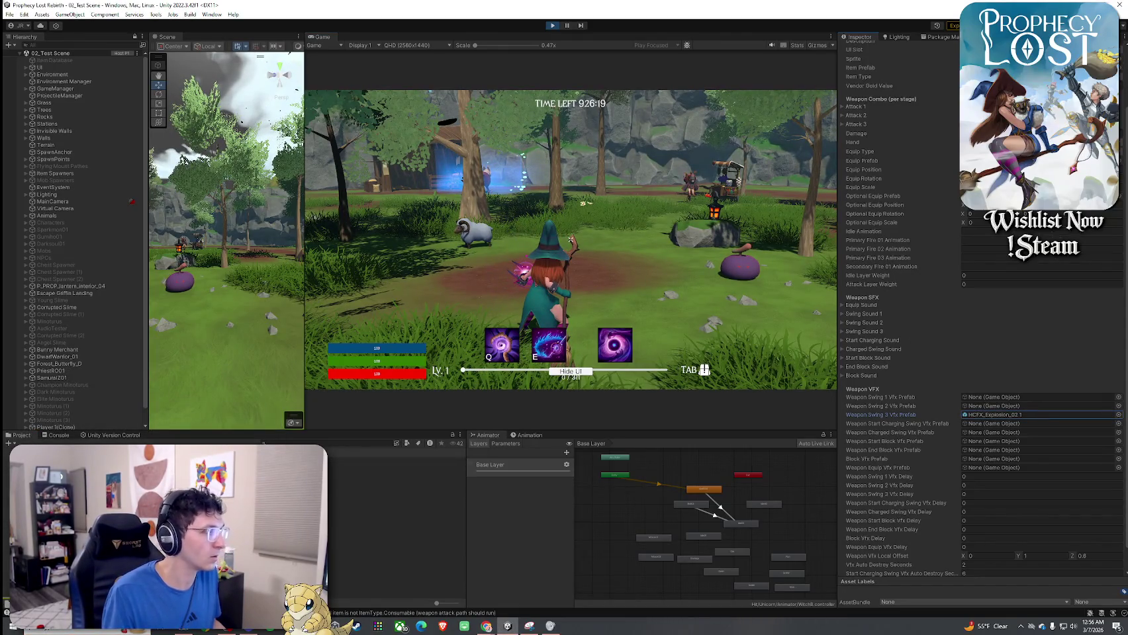
double_click(1005, 414)
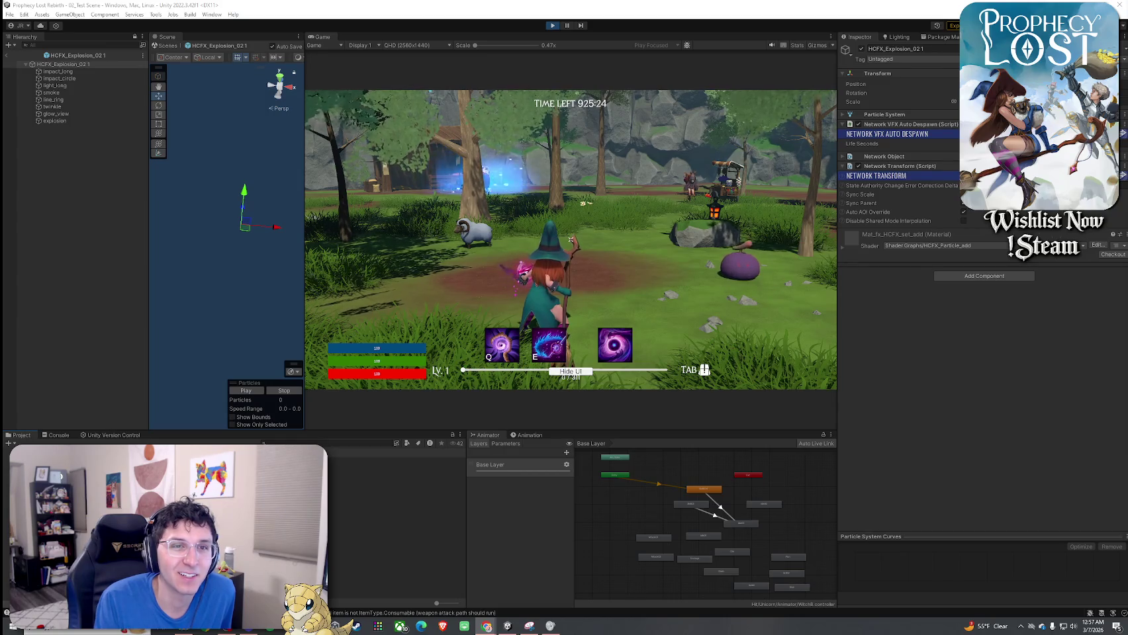
Cast the E ability in the running game, then check the Version Control pending changes
left_click(831, 214)
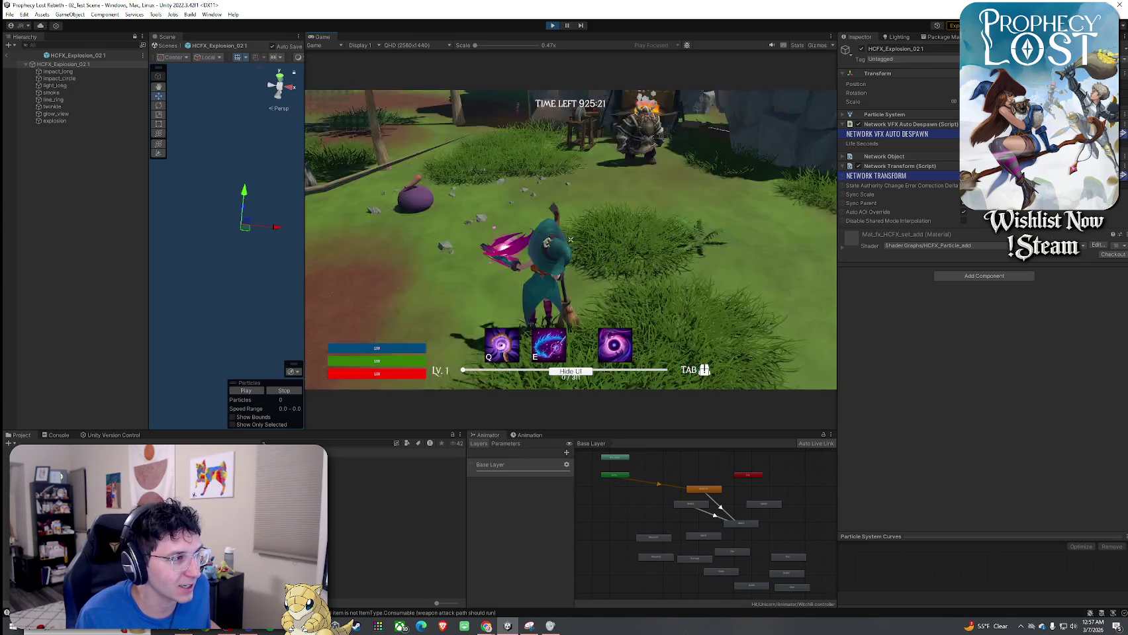
key("e")
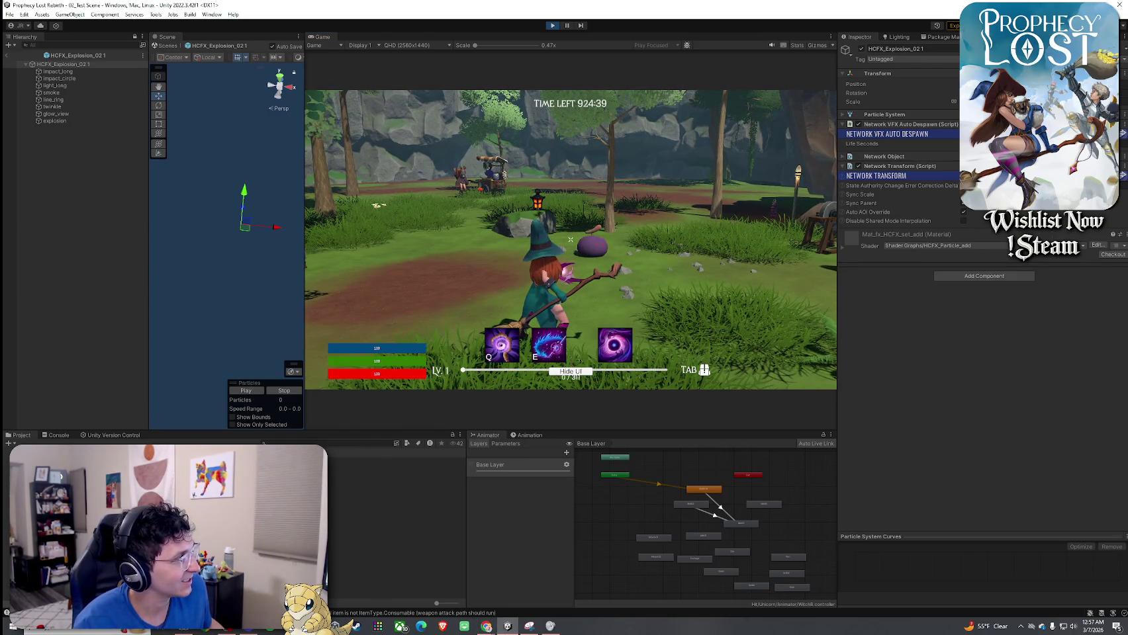
left_click(110, 434)
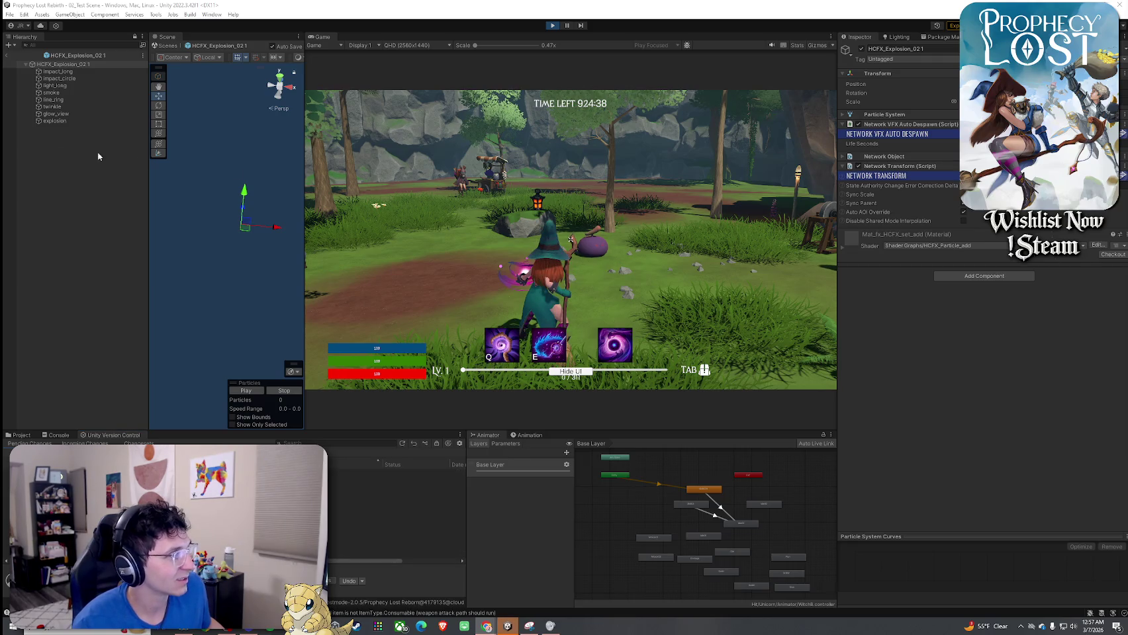
left_click(397, 218)
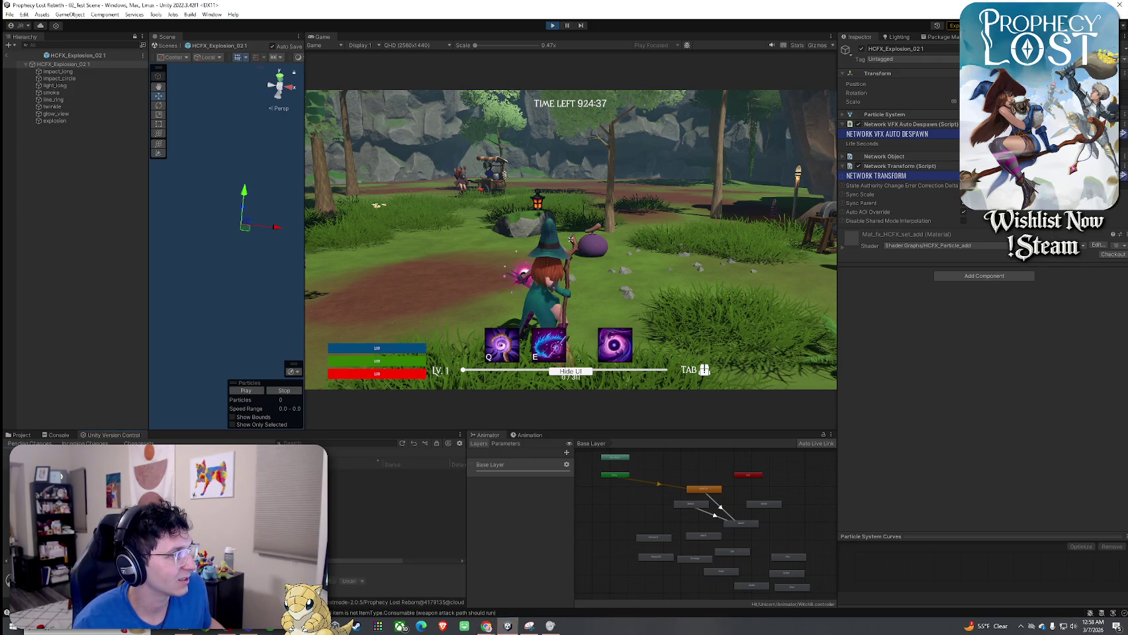
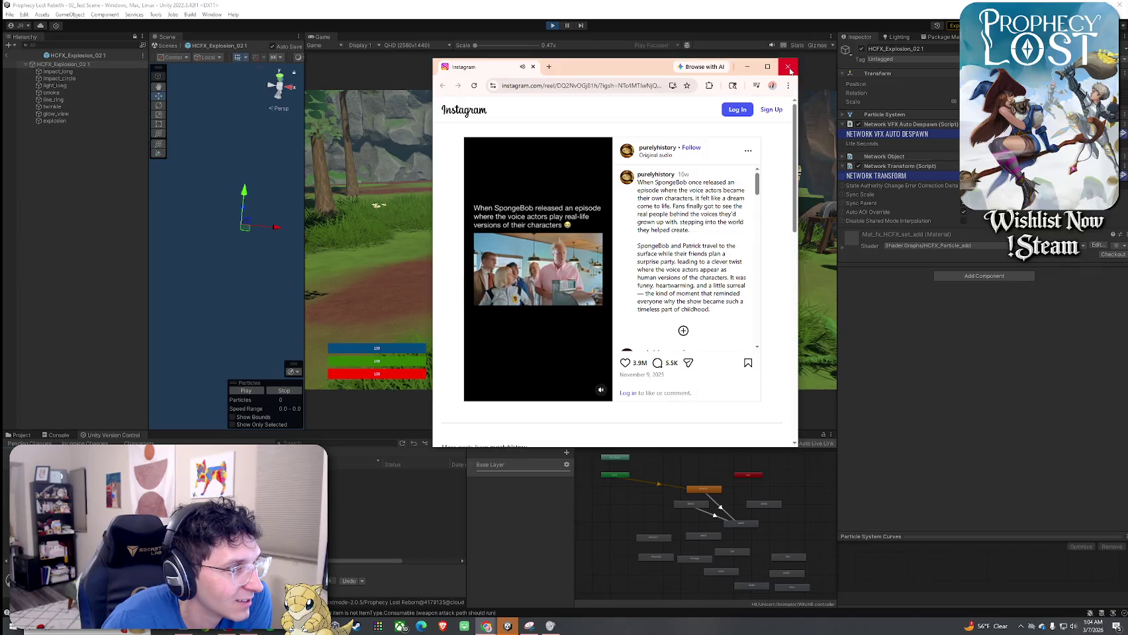
Close the Chrome window showing Instagram
left_click(787, 66)
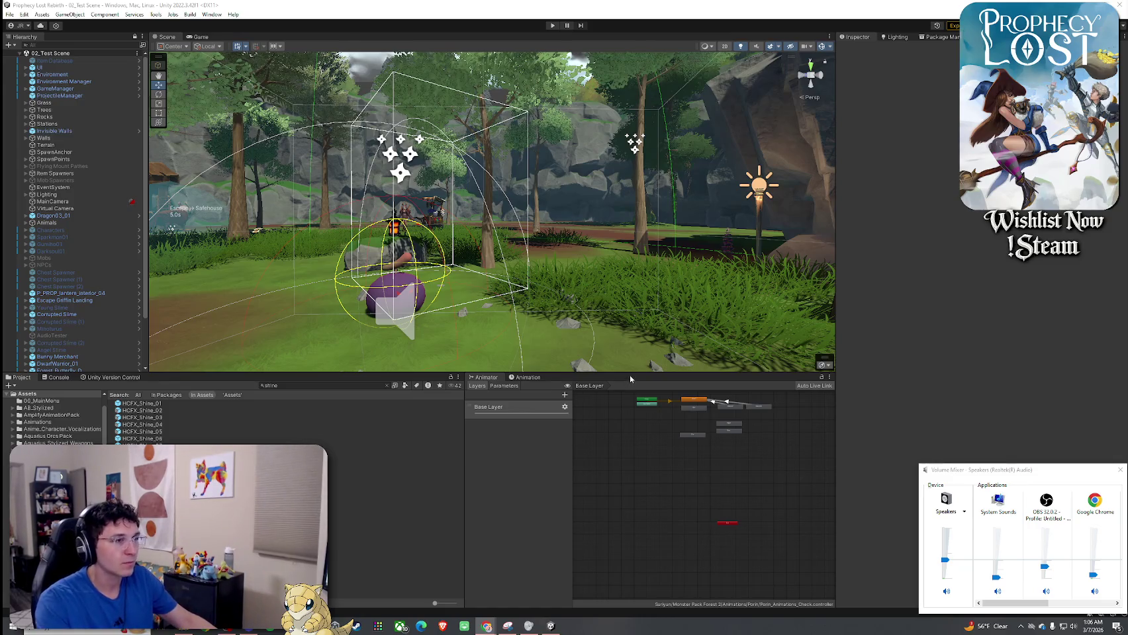
Enlarge the scene view, preview the HCFX_Shine_03 and HCFX_Shine_05 prefabs, then return to the test scene
left_click_drag(629, 372, 634, 459)
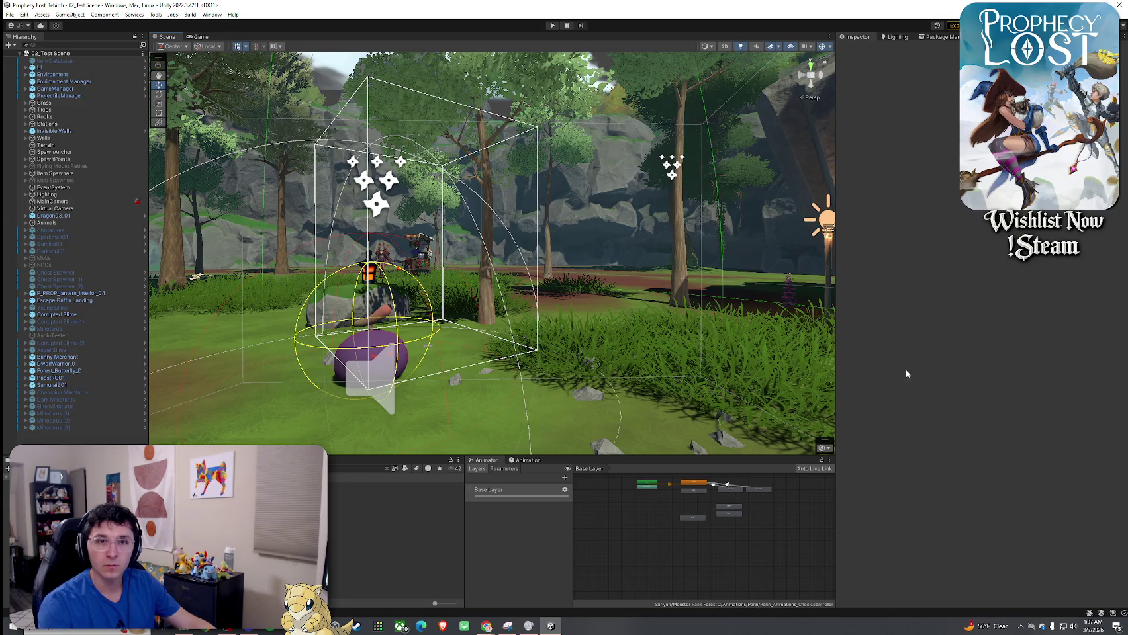
double_click(670, 166)
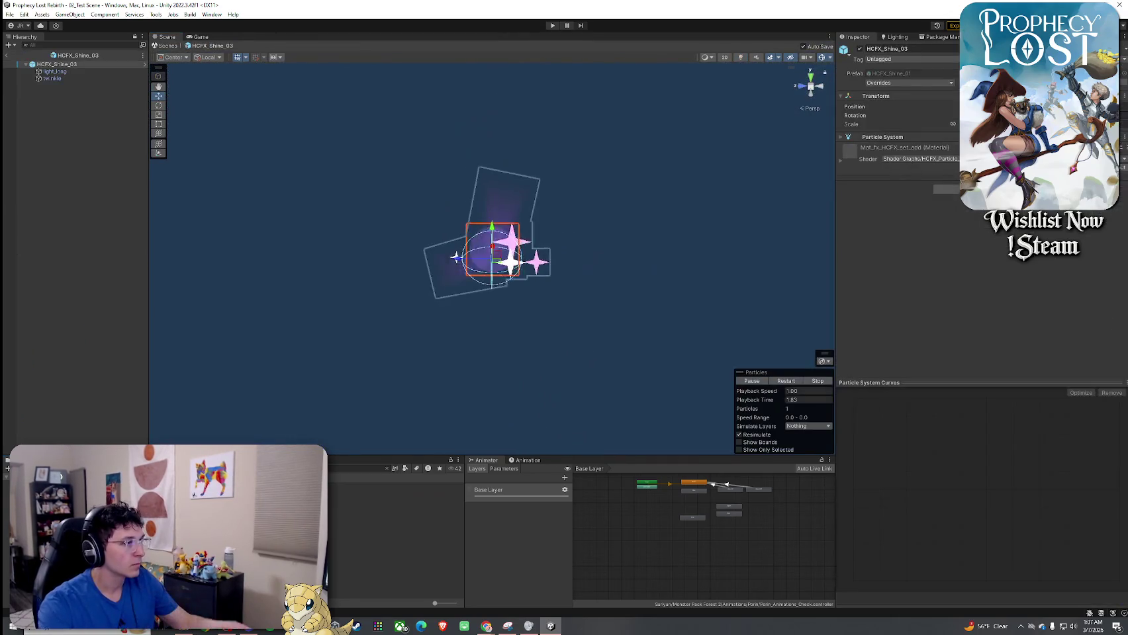
left_click(370, 543)
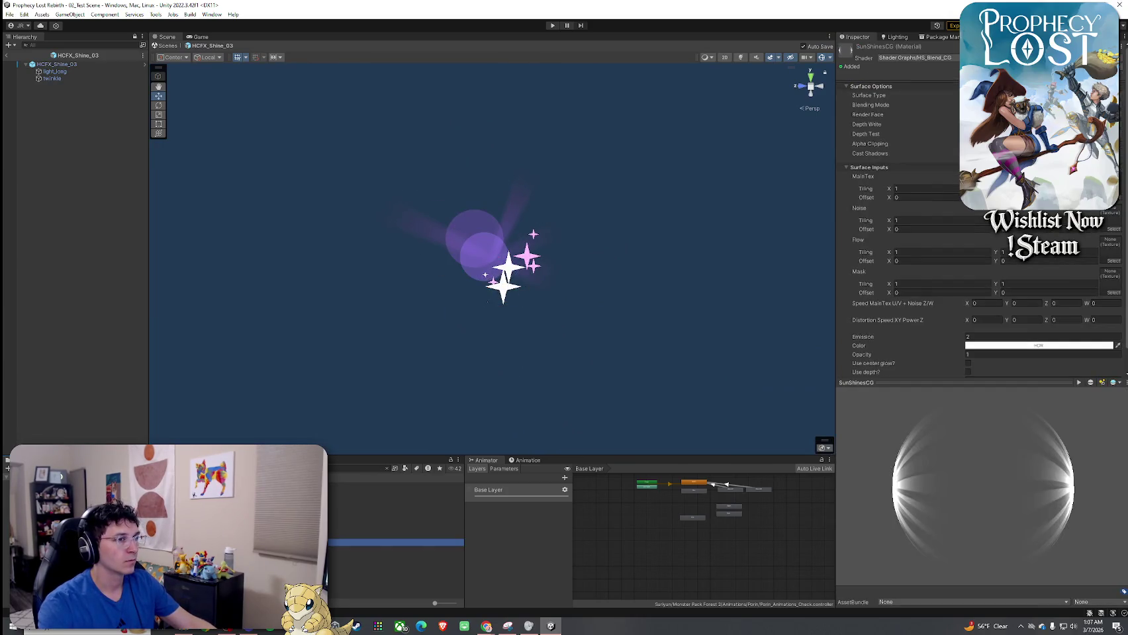
double_click(284, 533)
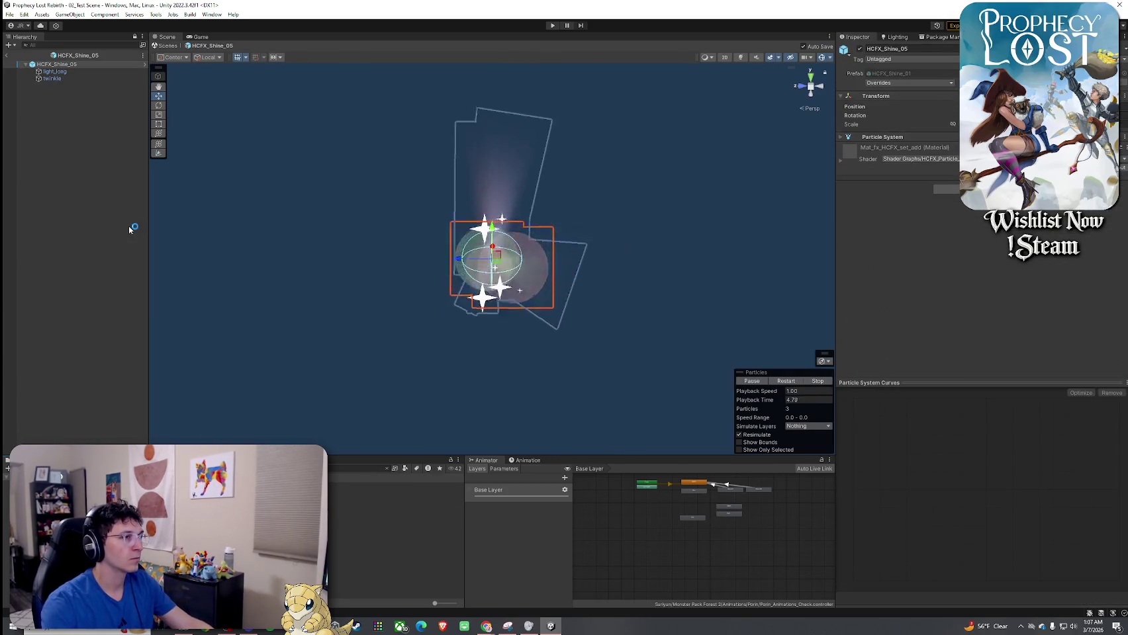
left_click(7, 55)
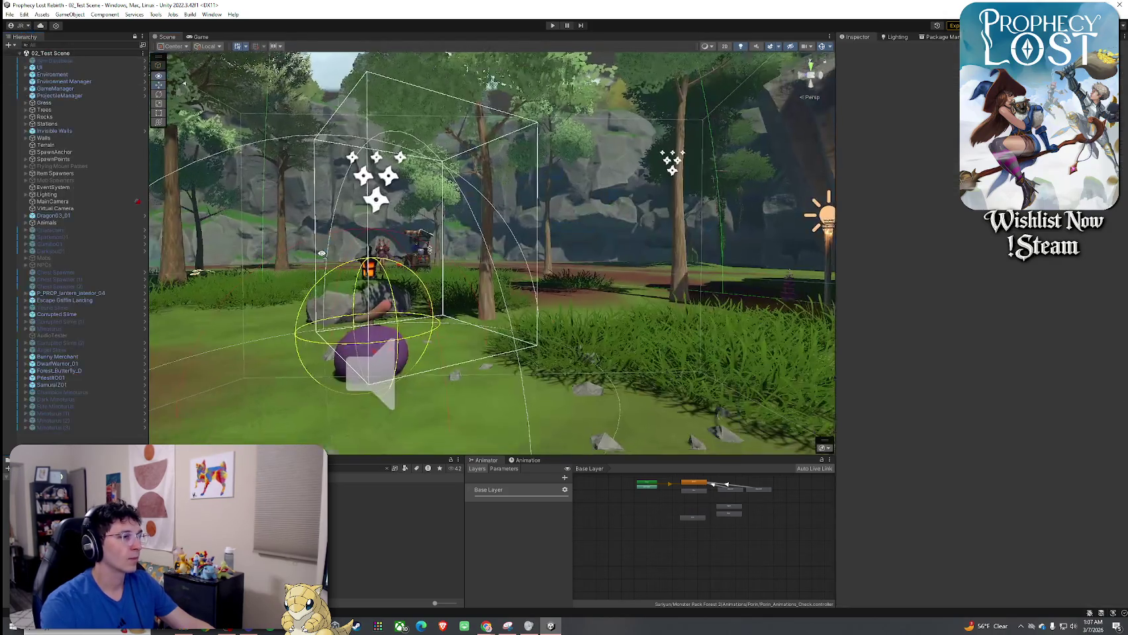
Browse the File, Build and Tools menus, then clear the Project search and load 00_BootStrap
left_click(10, 14)
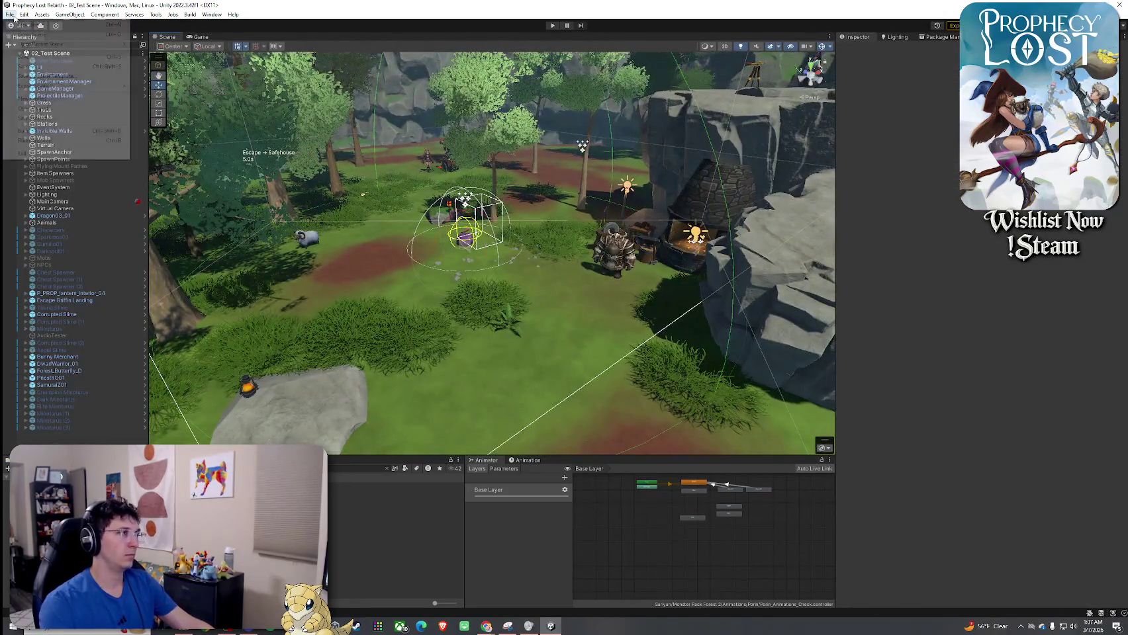
left_click(10, 14)
left_click(190, 14)
left_click(190, 15)
left_click(156, 15)
left_click(155, 14)
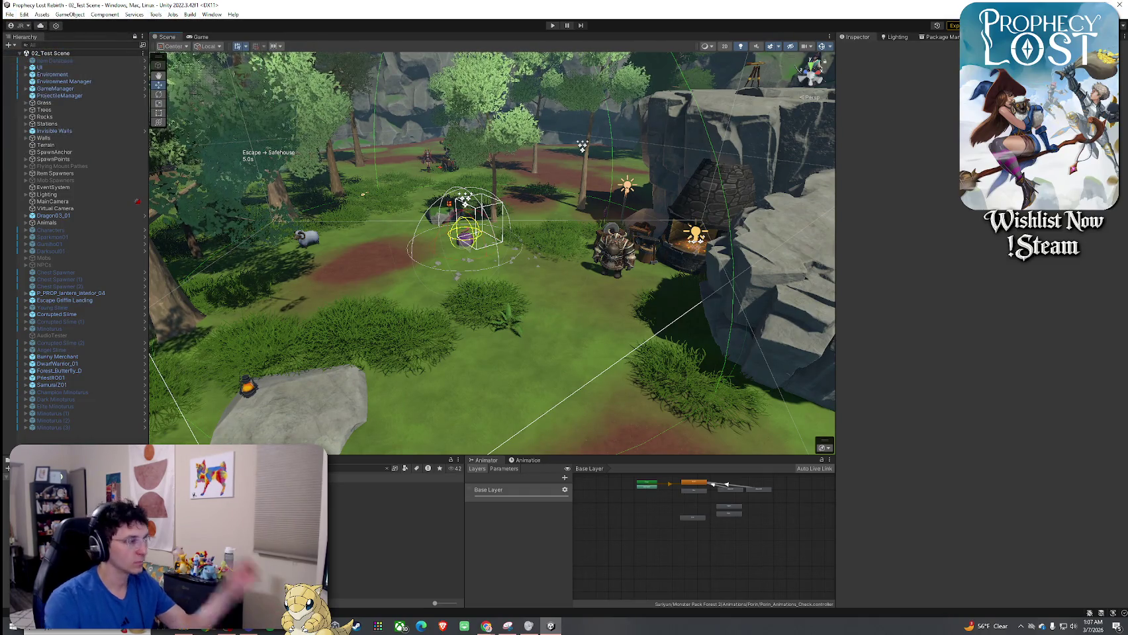
left_click(387, 469)
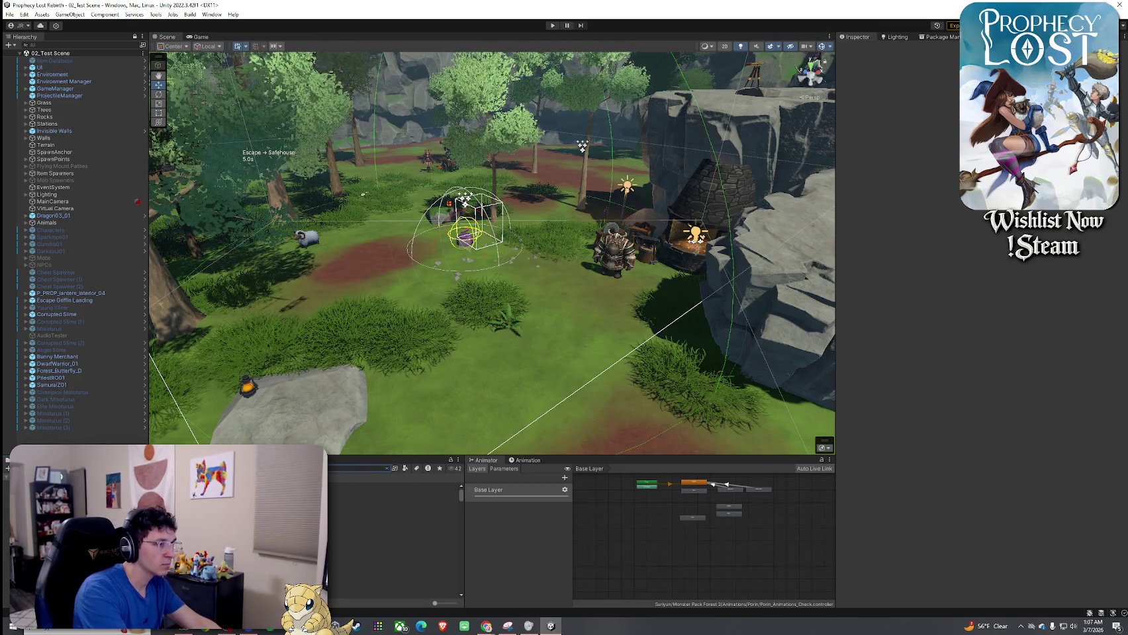
double_click(370, 493)
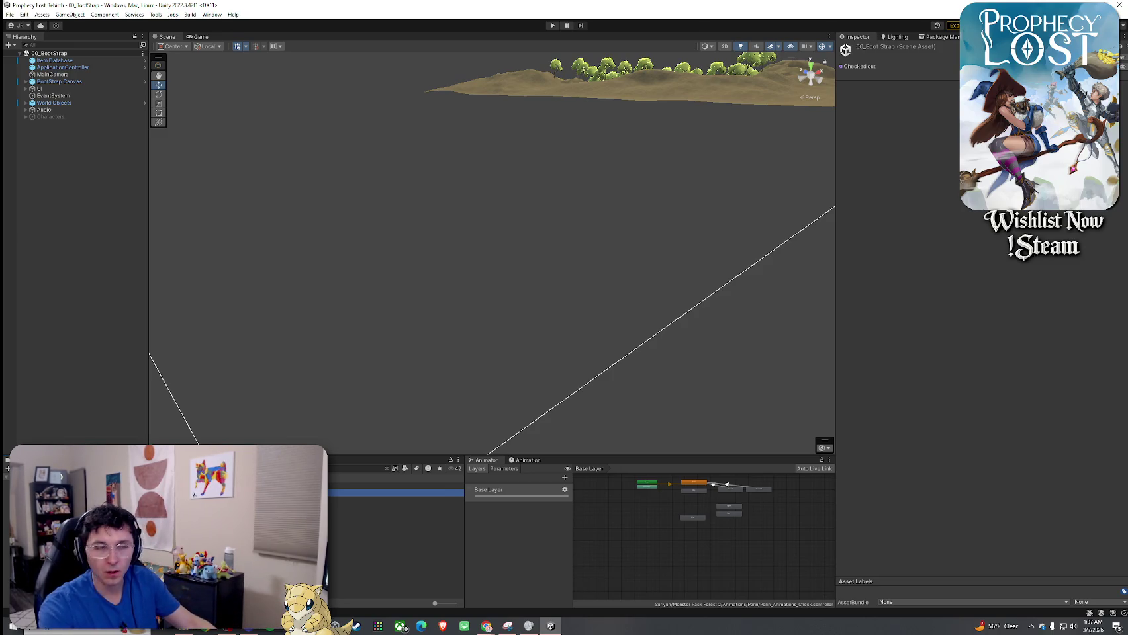
Switch to the Game view, enter Play mode, and choose PLAY in the main menu
left_click(201, 37)
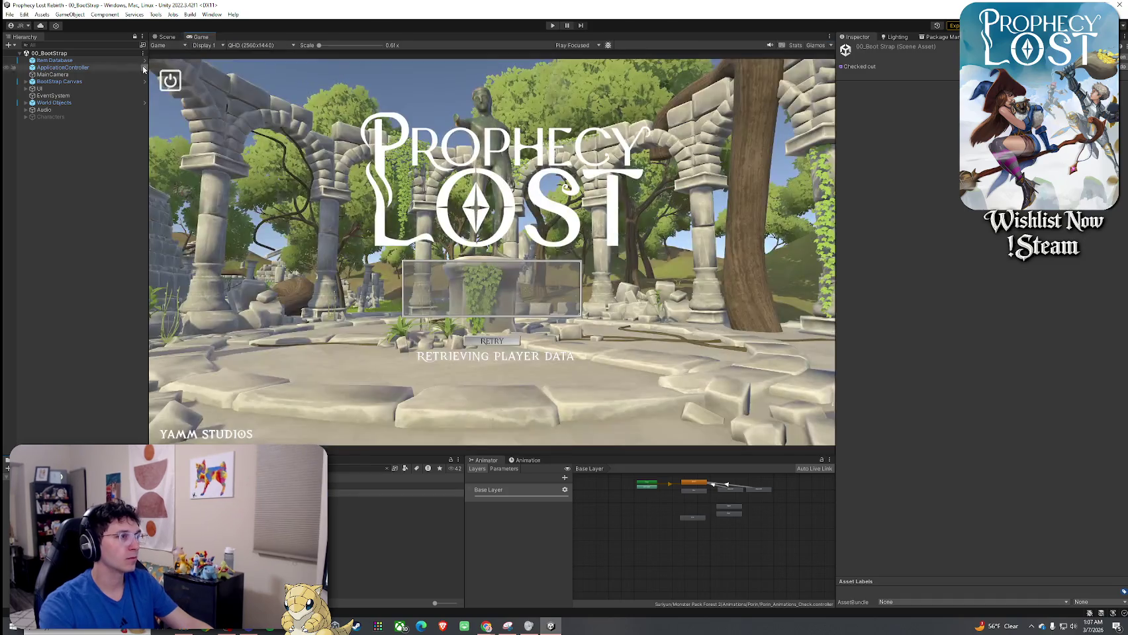
left_click(10, 14)
left_click(296, 29)
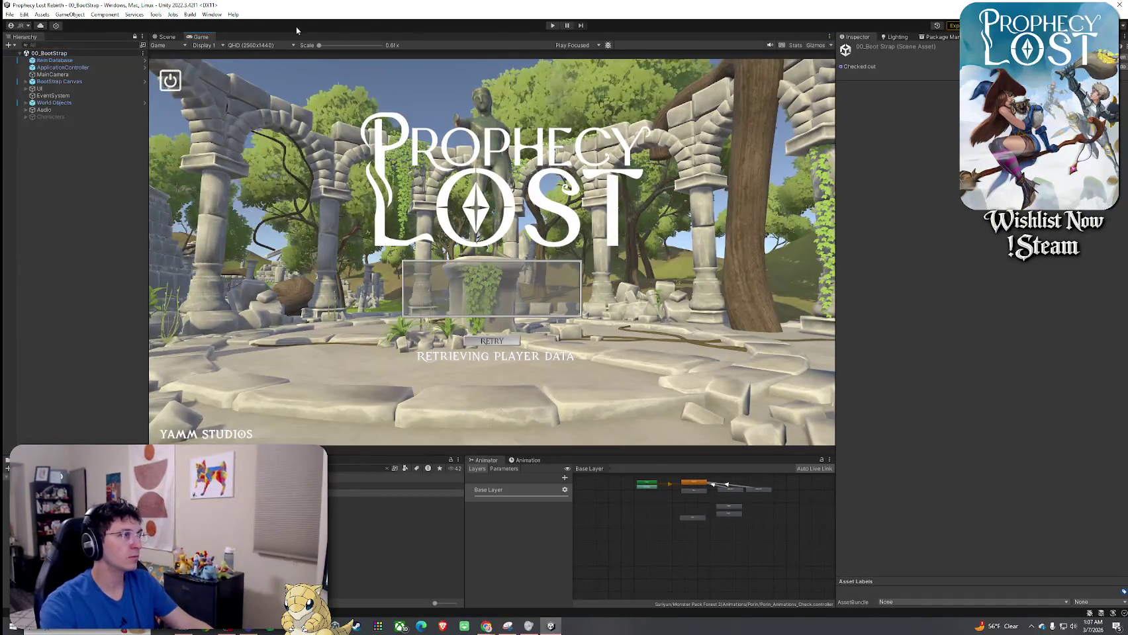
left_click(551, 25)
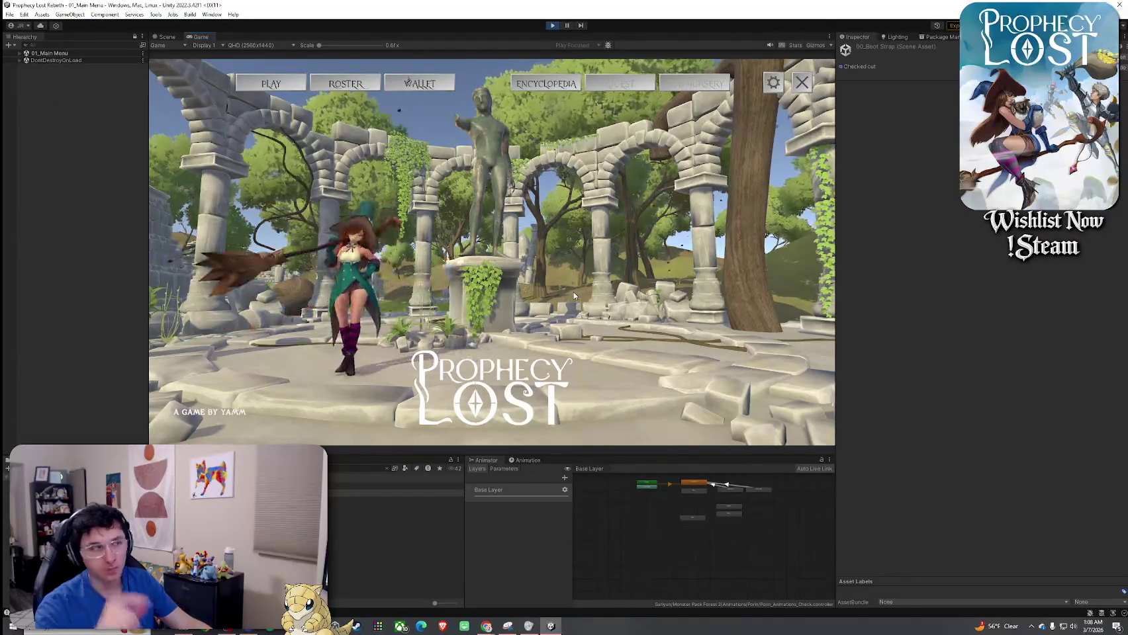
left_click(270, 84)
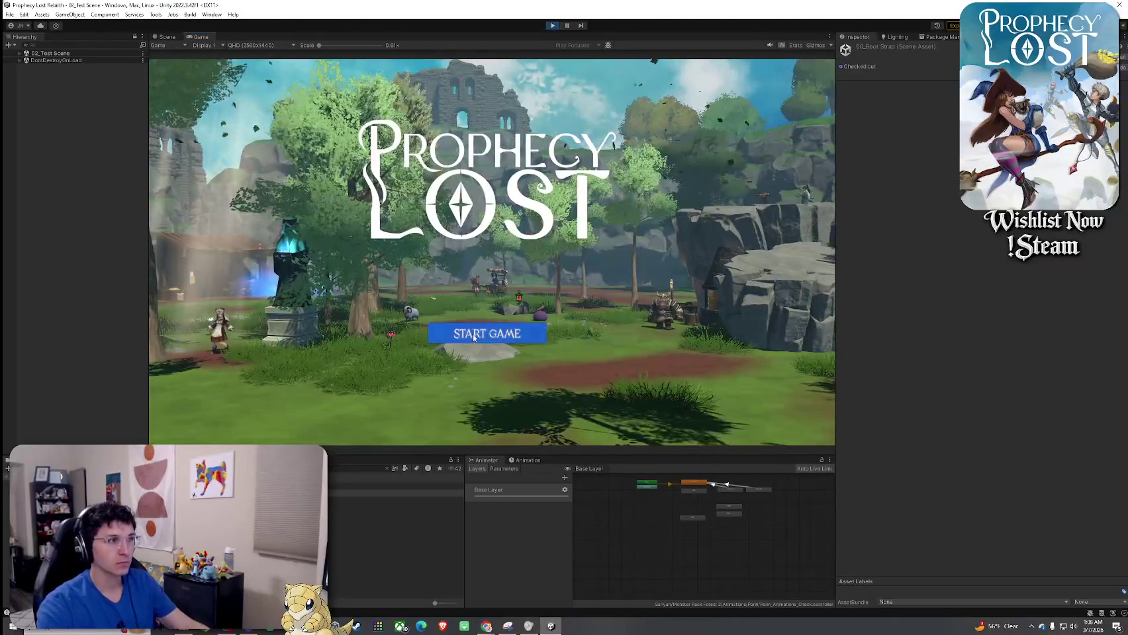
Choose the test level, walk to the green loot beam, pick it up and swing the broom twice
left_click(526, 331)
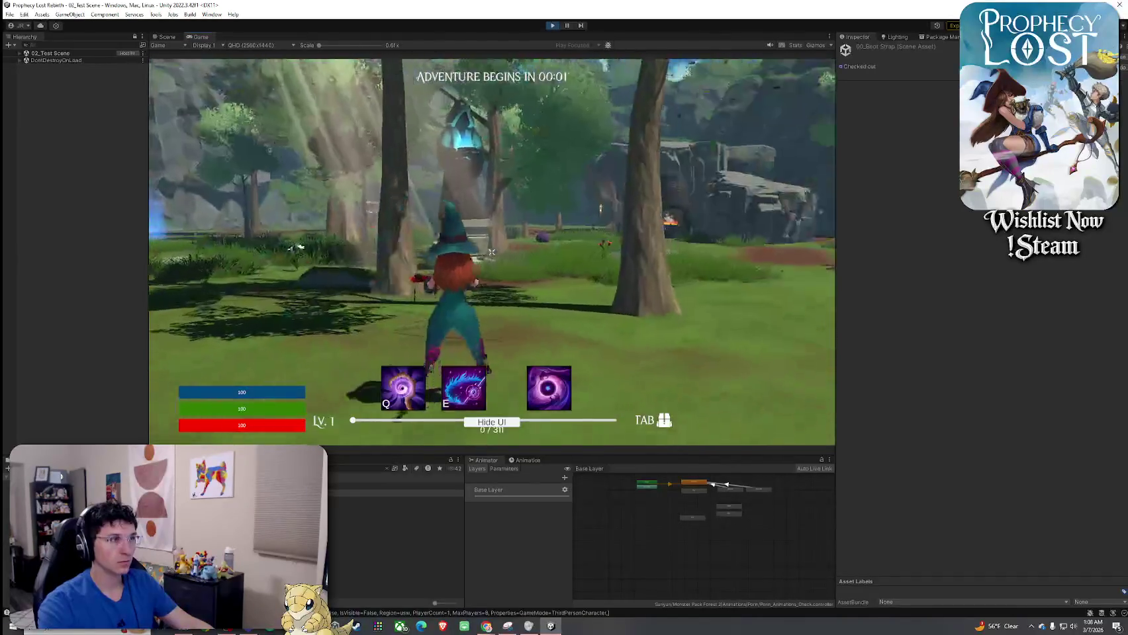
key("w")
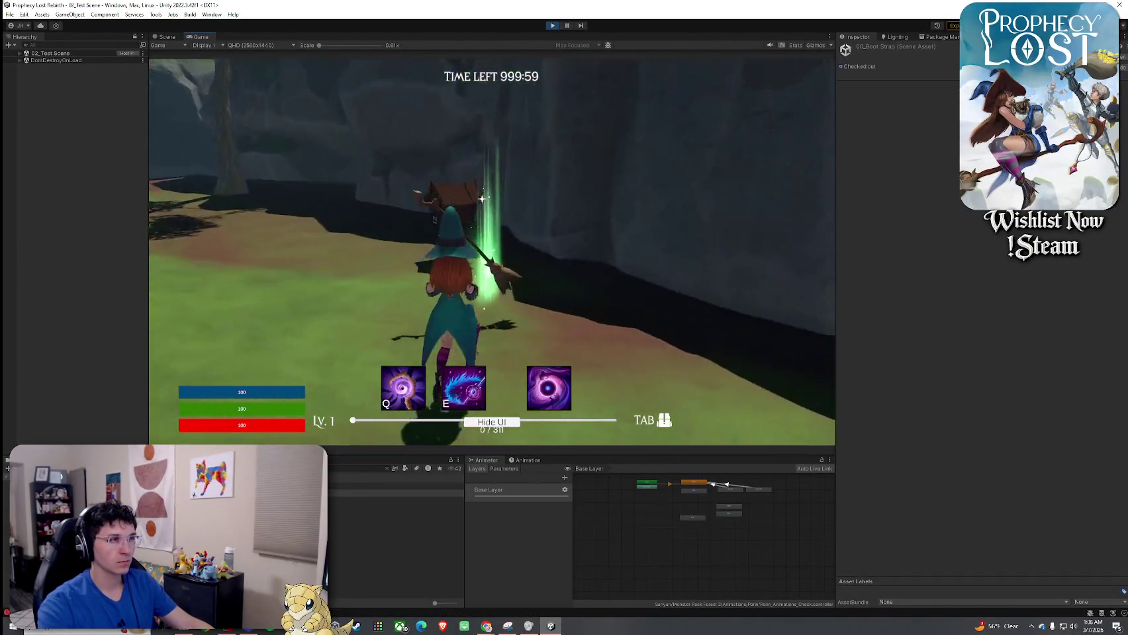
key("Tab")
key("Tab")
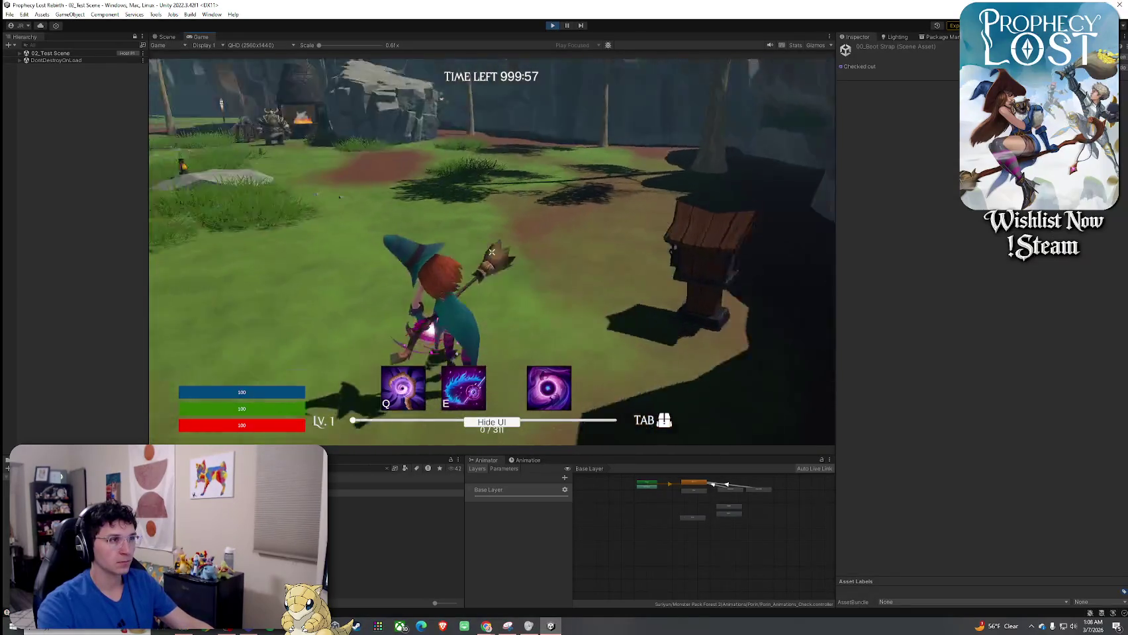
left_click(491, 252)
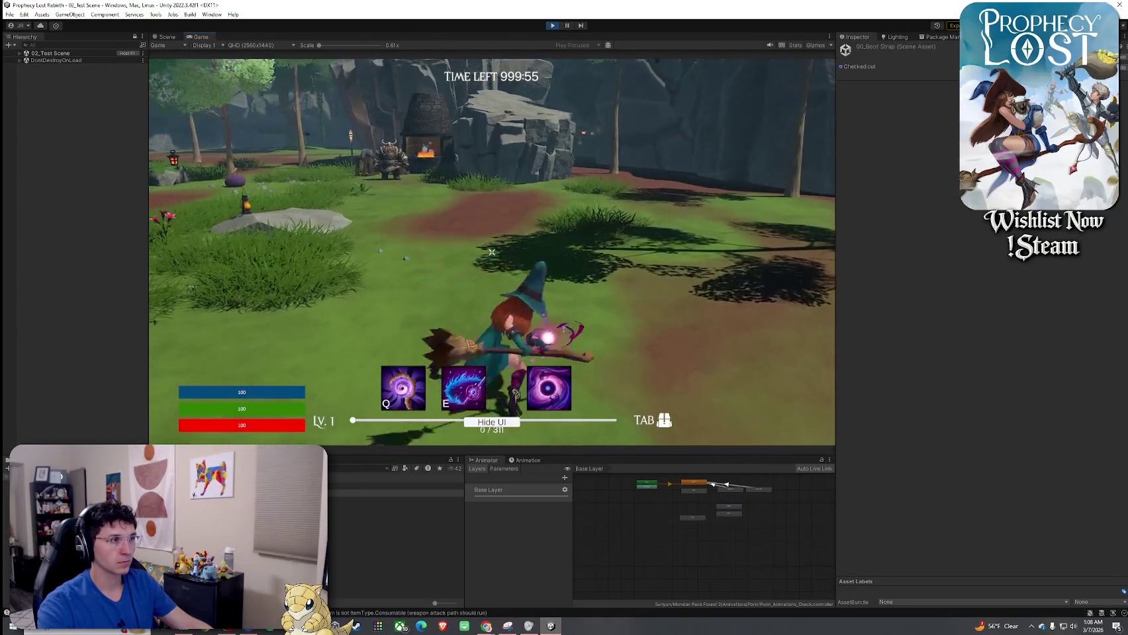
left_click(492, 252)
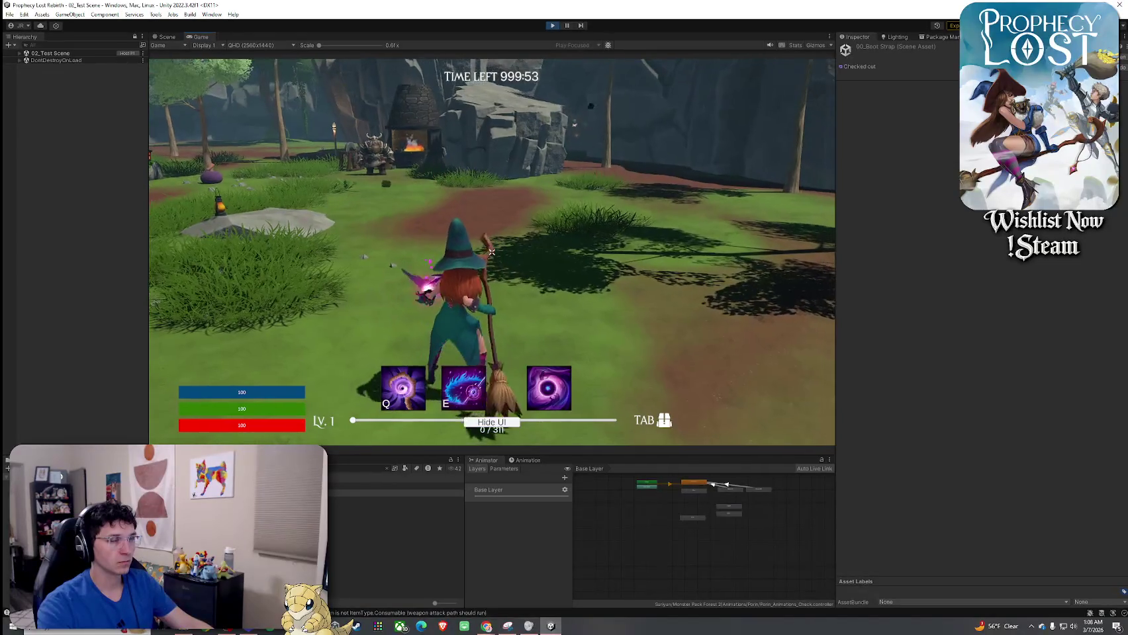
Dock the Game view beside the Scene view and resume control of the running game
key("super")
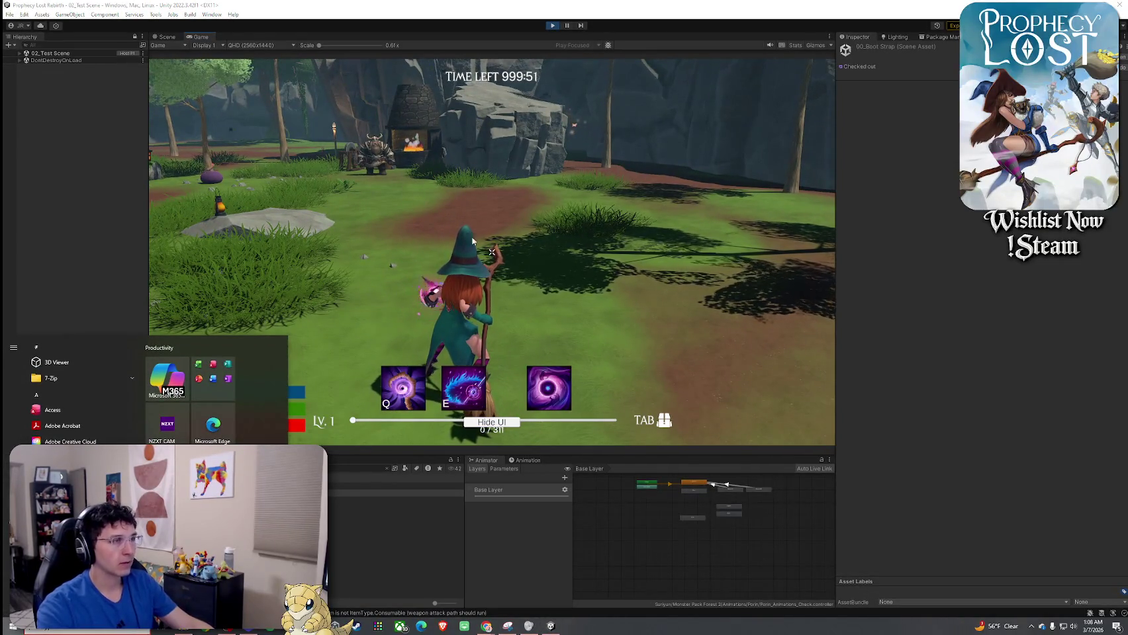
left_click(250, 104)
left_click_drag(213, 37, 783, 222)
left_click_drag(604, 198, 317, 194)
left_click(317, 194)
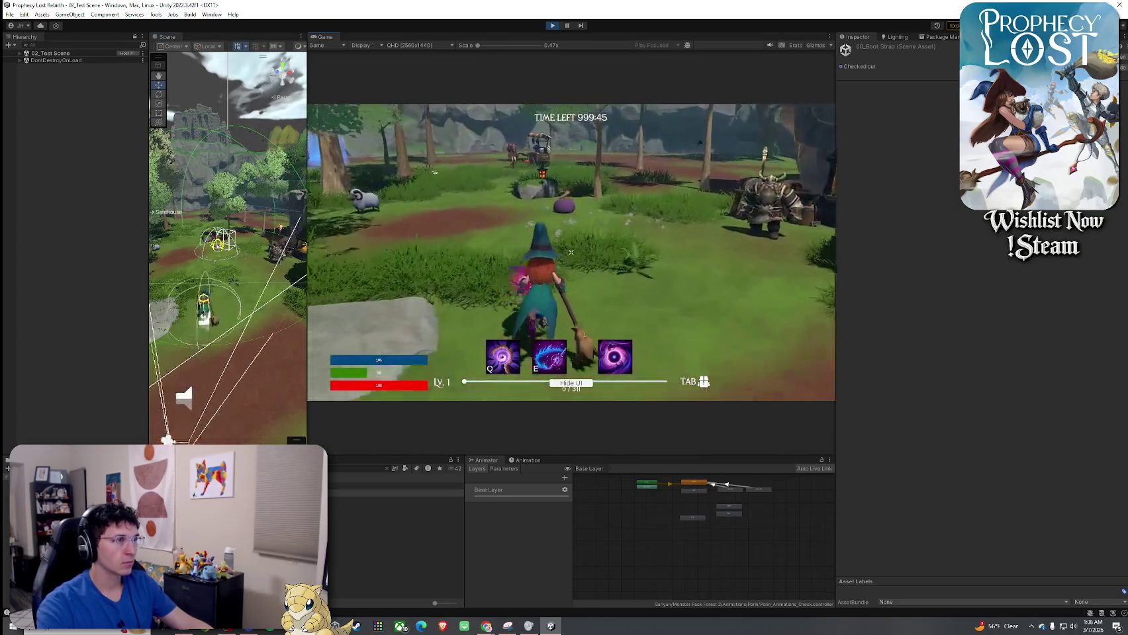
Perform a four-swing broom combo and walk the witch toward the trees
left_click(571, 252)
left_click(571, 252)
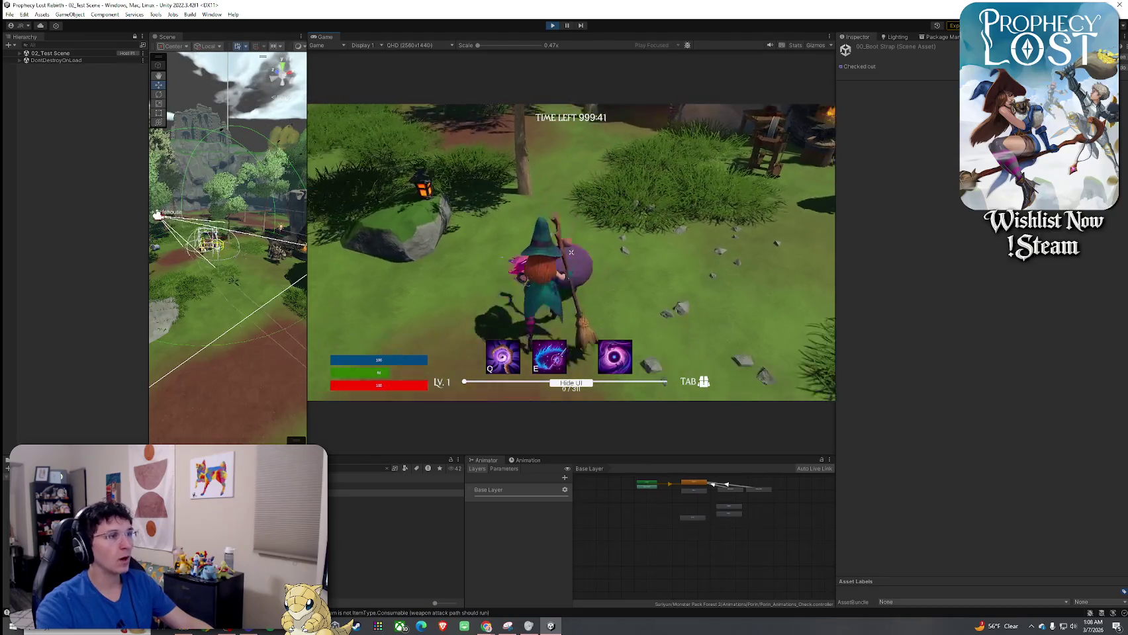
left_click(571, 252)
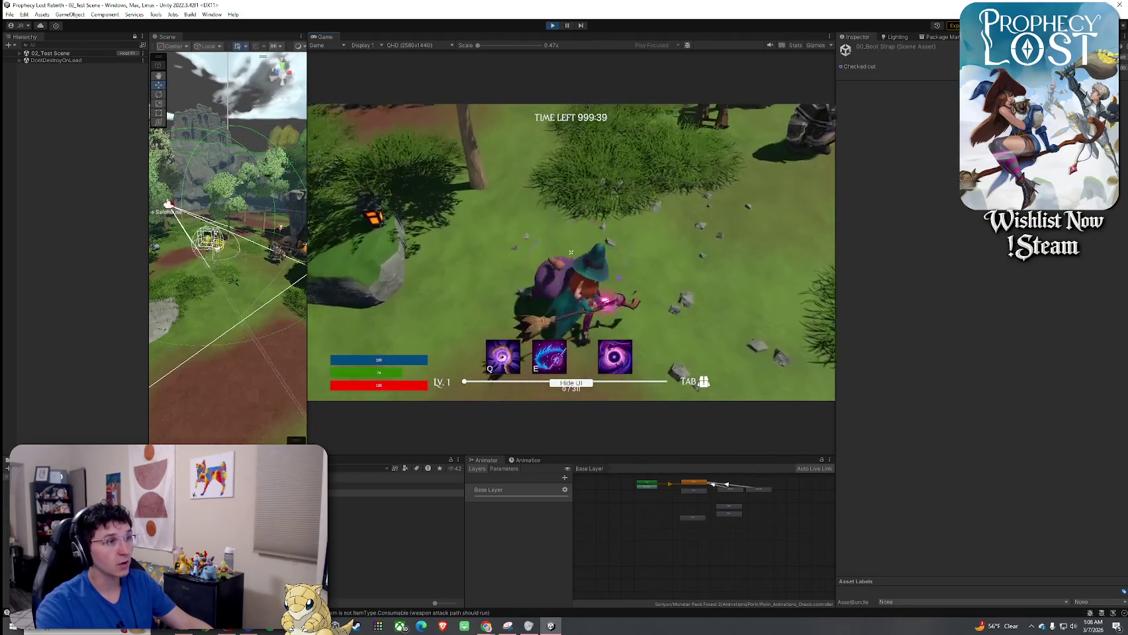
left_click(571, 253)
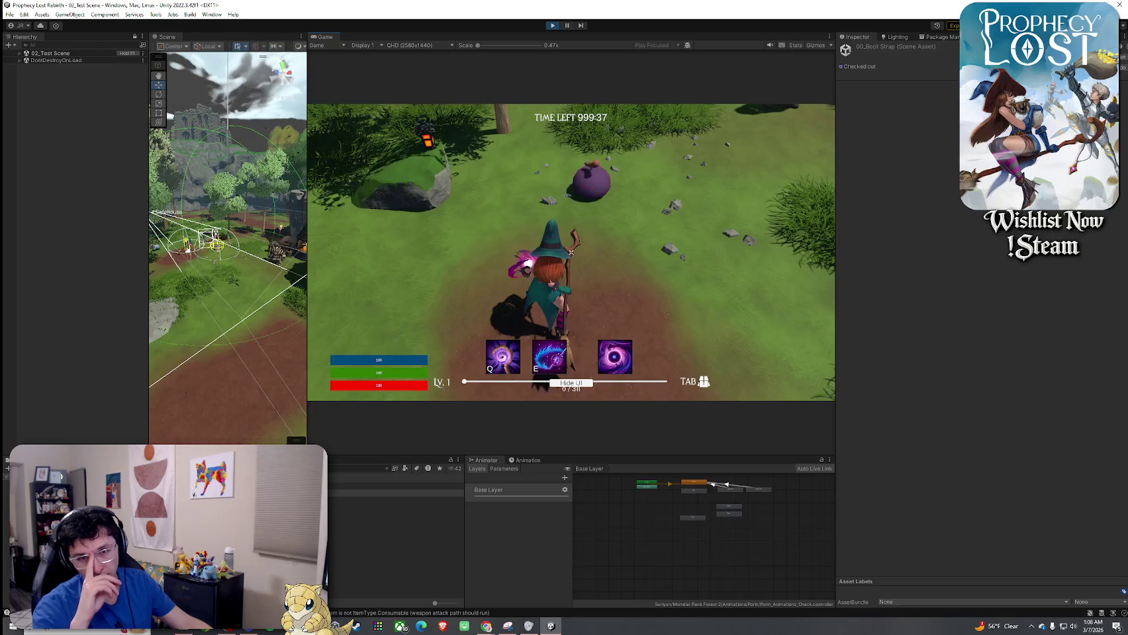
key("w")
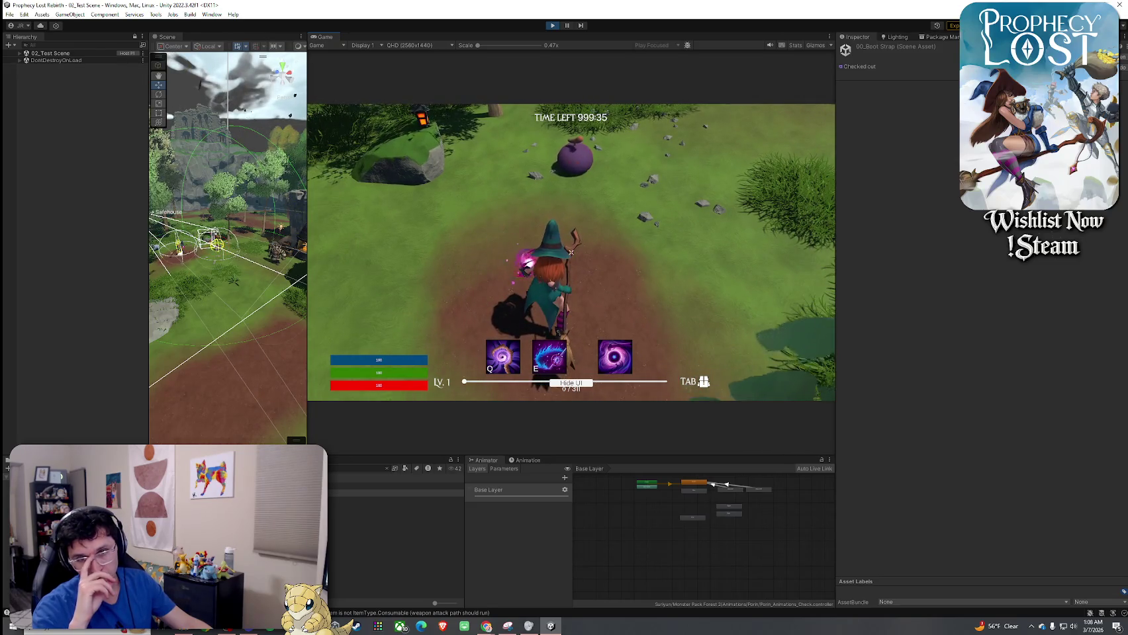
key("w")
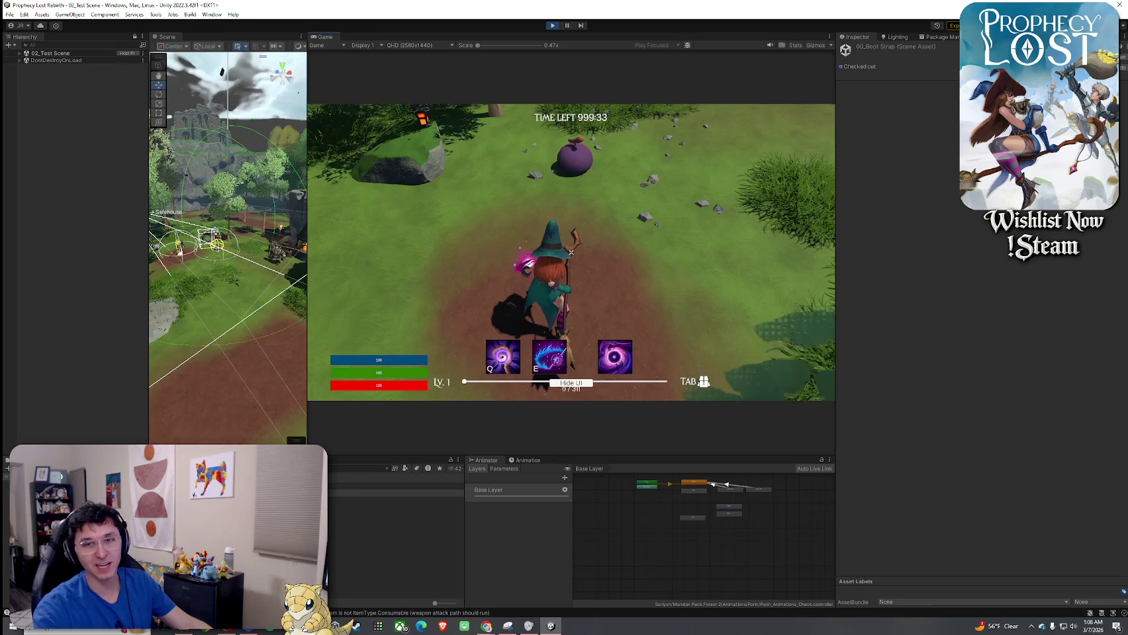
key("w")
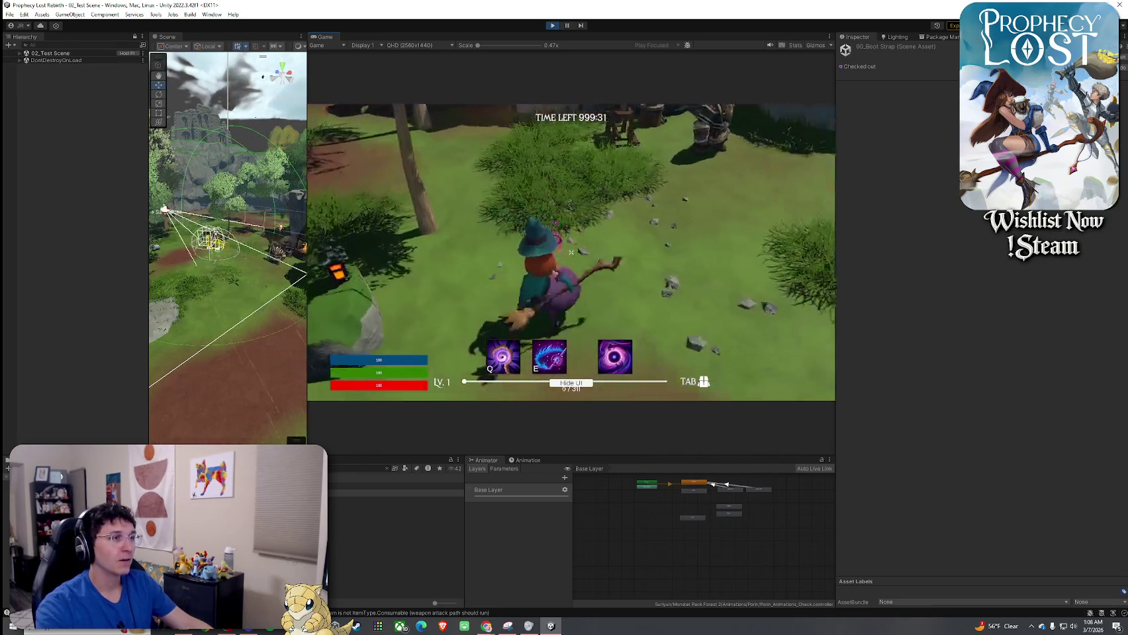
Select the Fusion Bootstrap Debug GUI Skin asset in the Project panel and begin a project search
key("super")
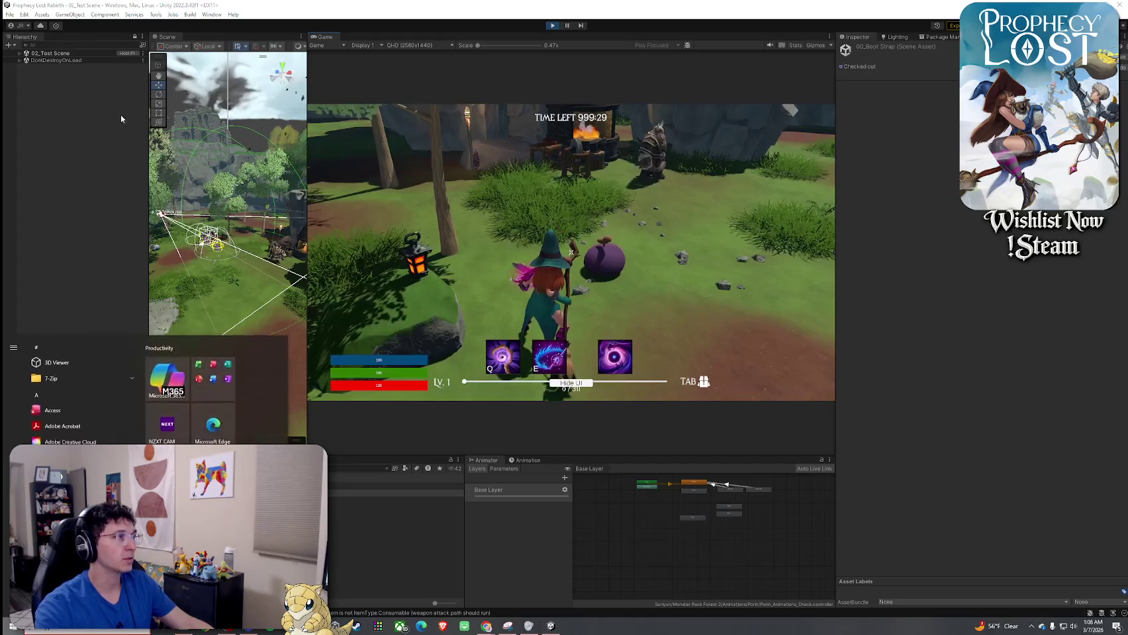
left_click(381, 522)
key("ctrl+f")
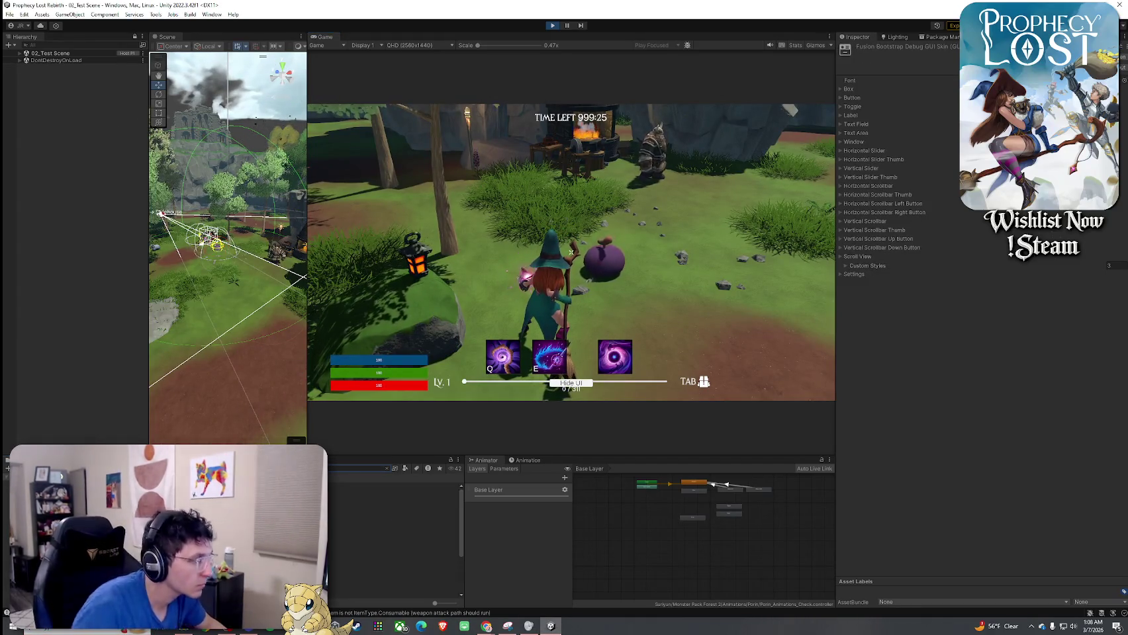
Open the 1_Broom equip item and expand its Attack 1, 2 and 3 settings
left_click(393, 501)
left_click(397, 493)
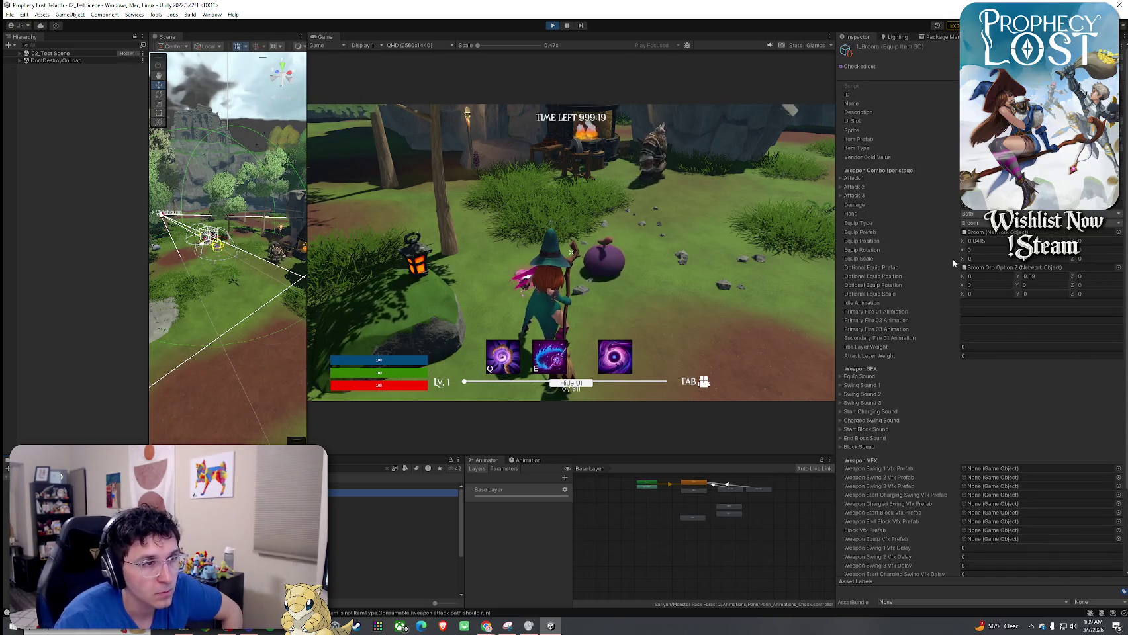
left_click(858, 179)
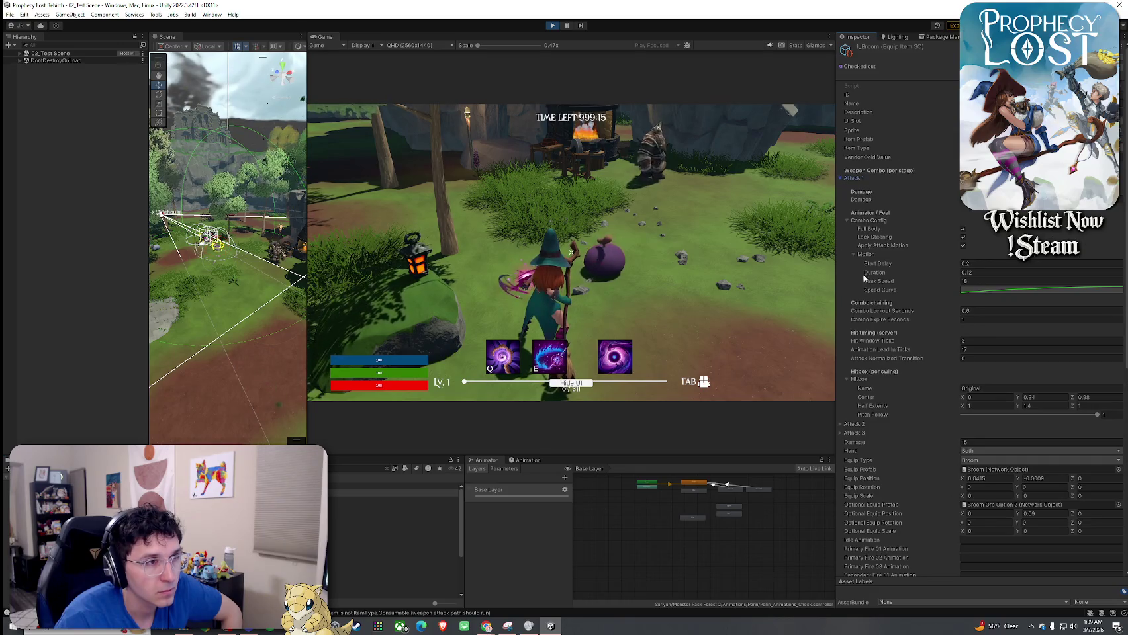
left_click(858, 425)
scroll(901, 374, "down", 3)
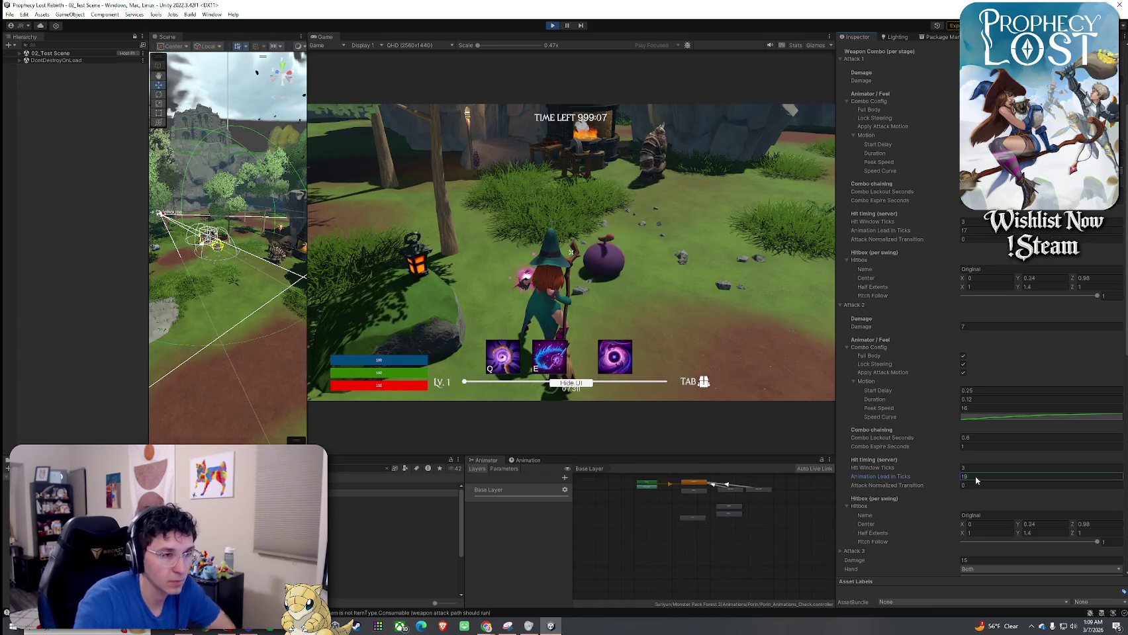
left_click(840, 551)
scroll(926, 463, "down", 5)
Set Attack 3 Peak Speed to 2 and Animation Lead In Ticks to 50
left_click(965, 440)
type("2")
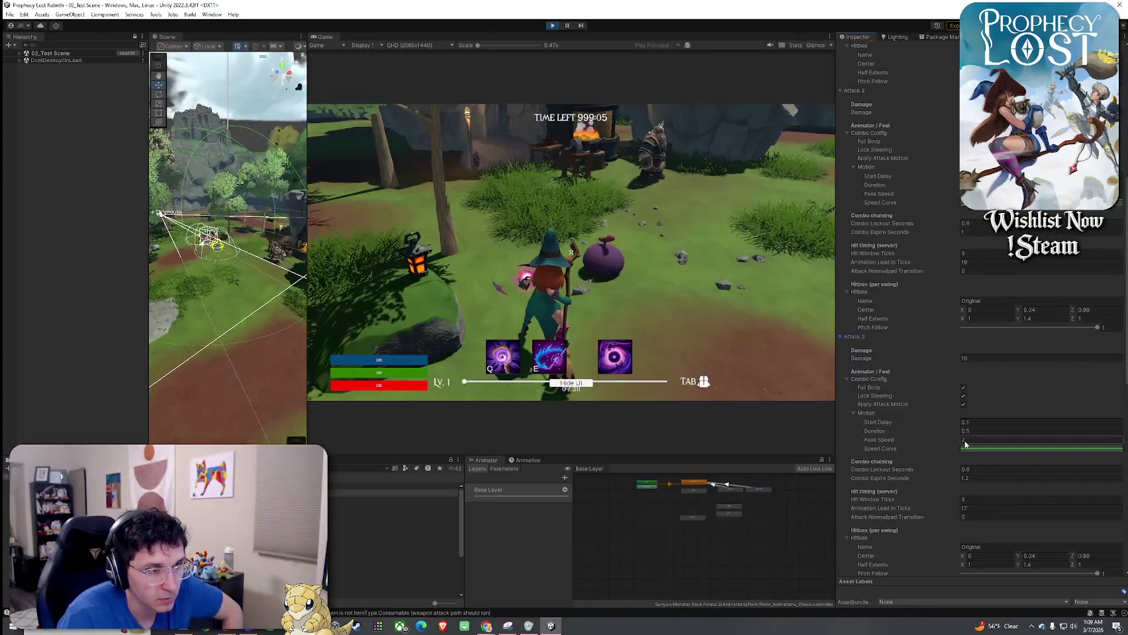
left_click(978, 509)
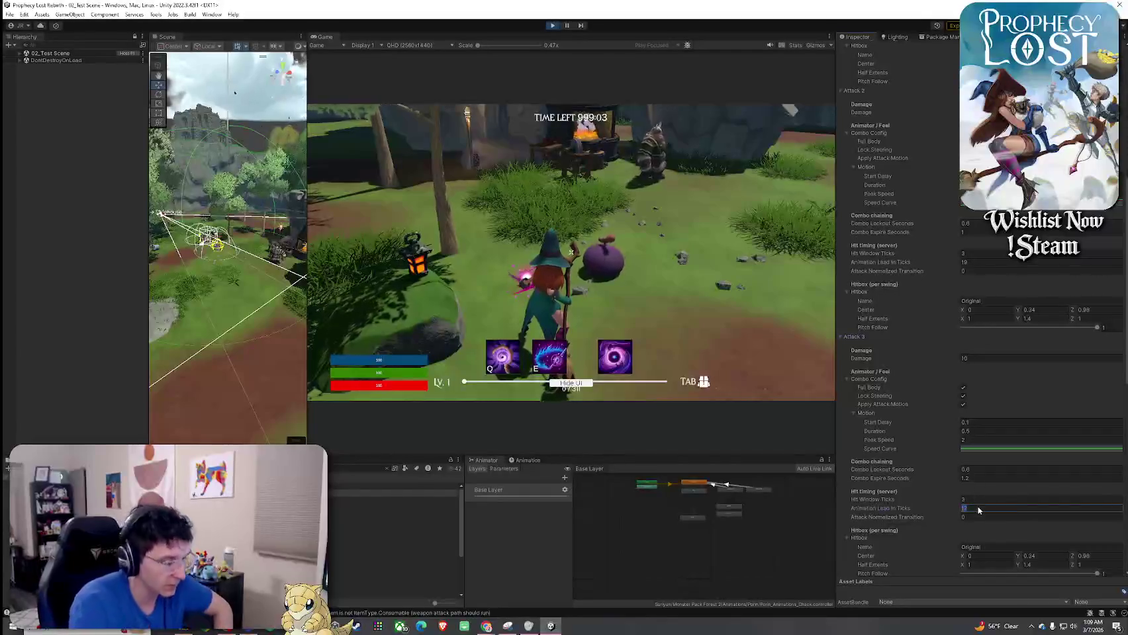
left_click(595, 298)
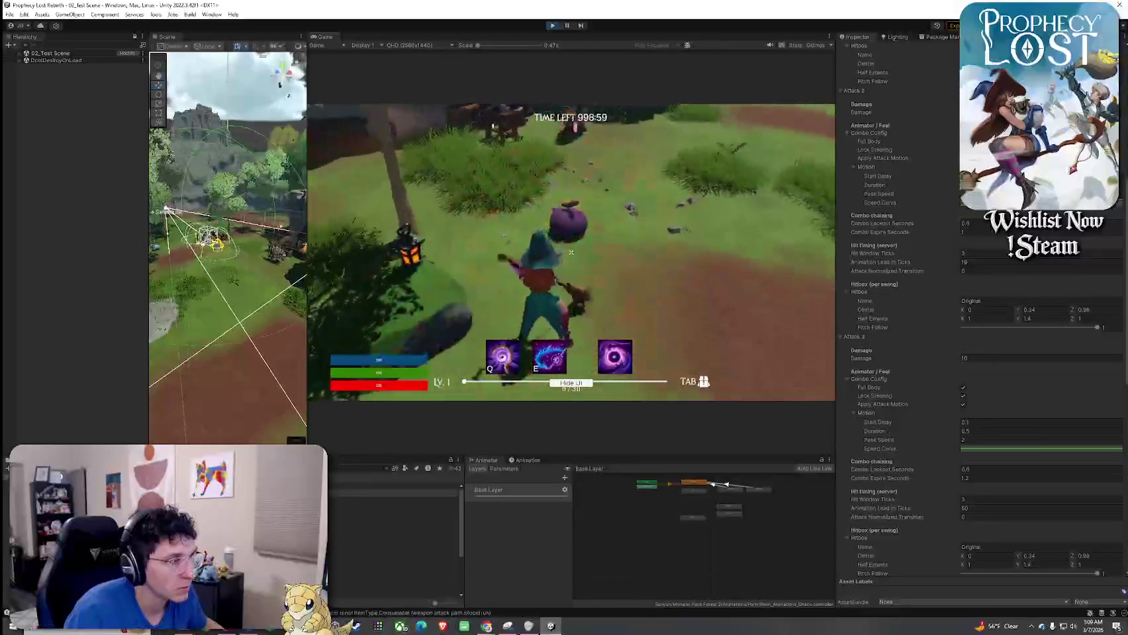
Playtest three broom swings, then change Attack 3's lead-in ticks to 53
left_click(570, 252)
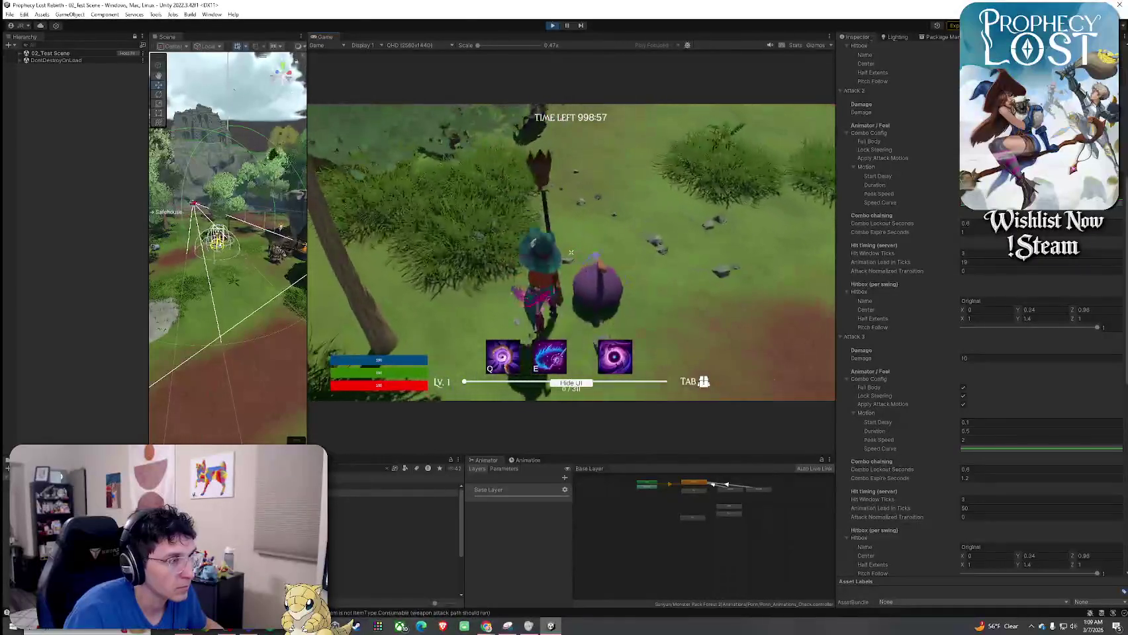
left_click(571, 252)
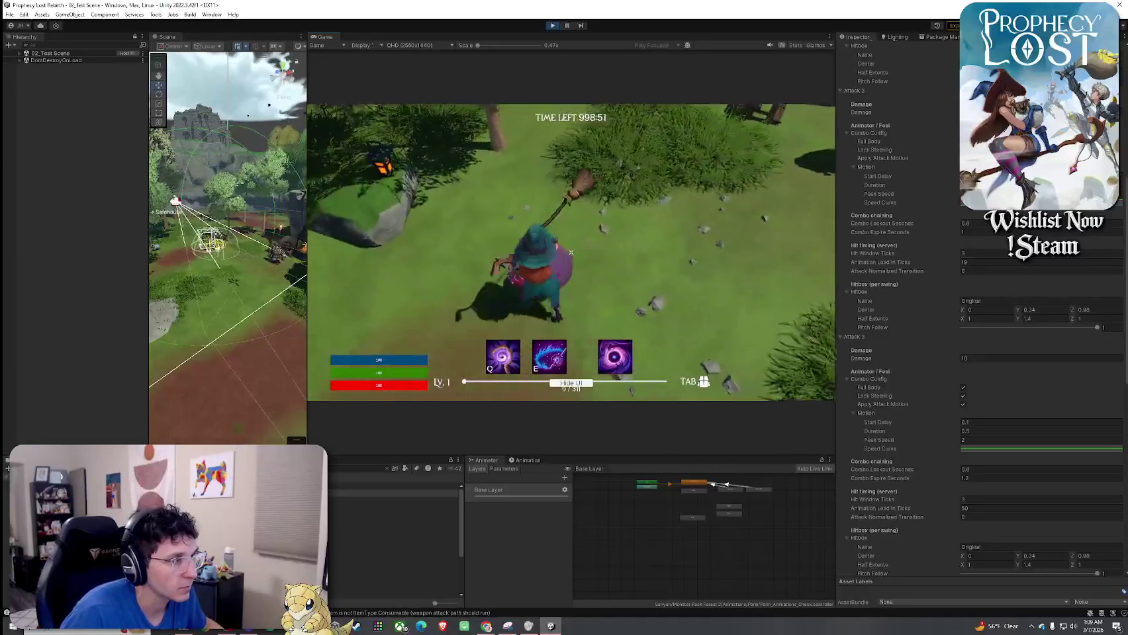
left_click(570, 252)
key("super")
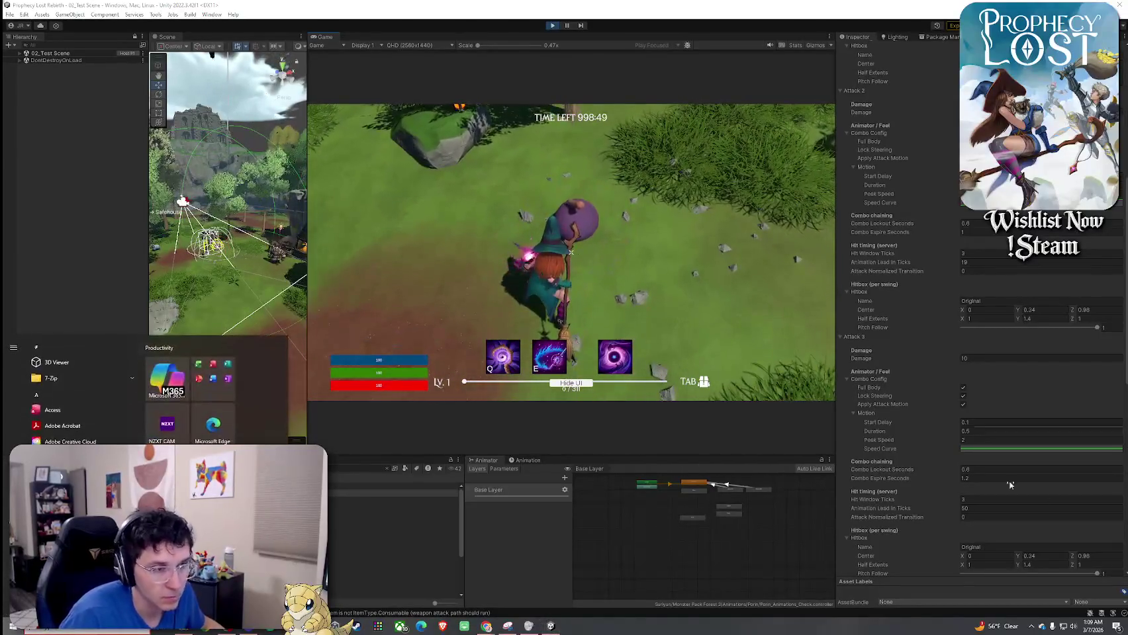
key("super")
left_click(987, 509)
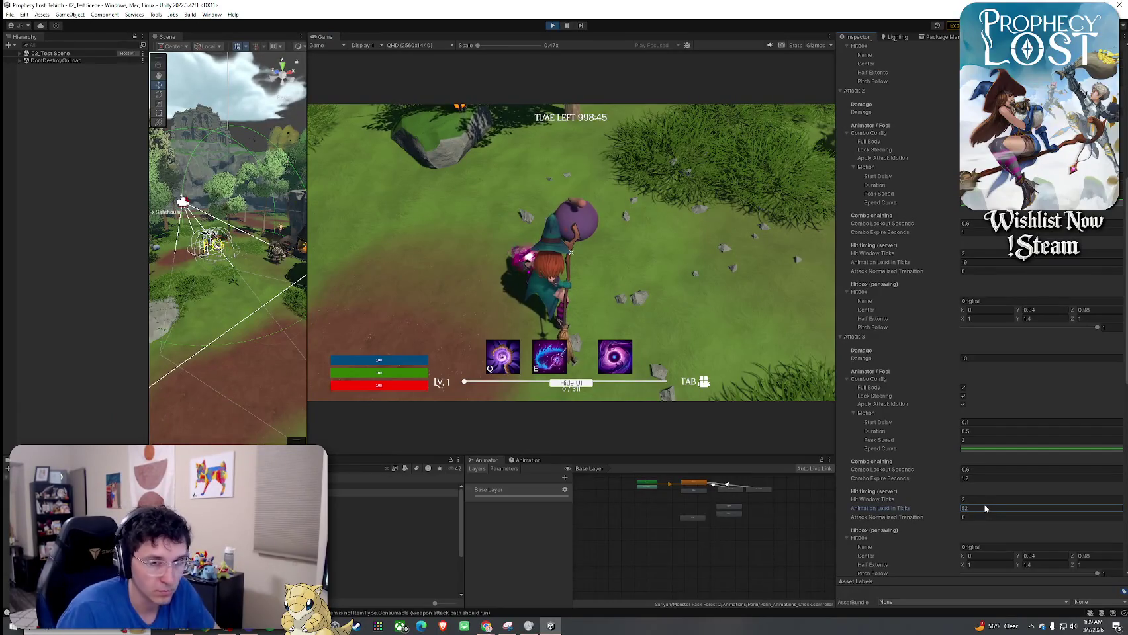
key("BackSpace")
type("3")
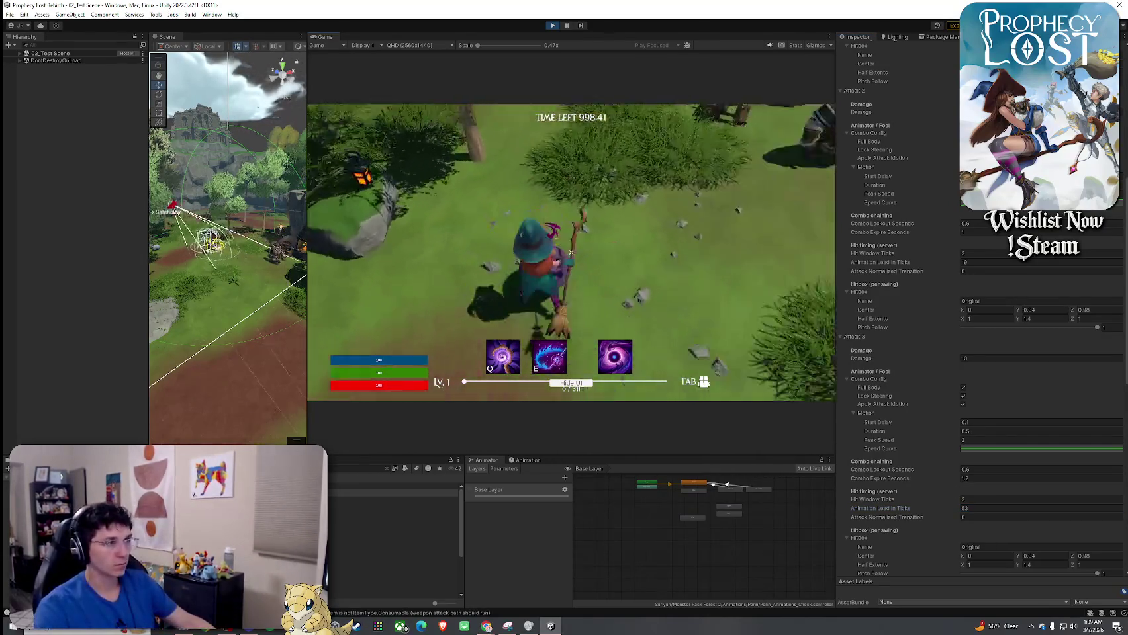
Playtest the broom combo with six swings, stop Play mode, and save via File menu
left_click(571, 252)
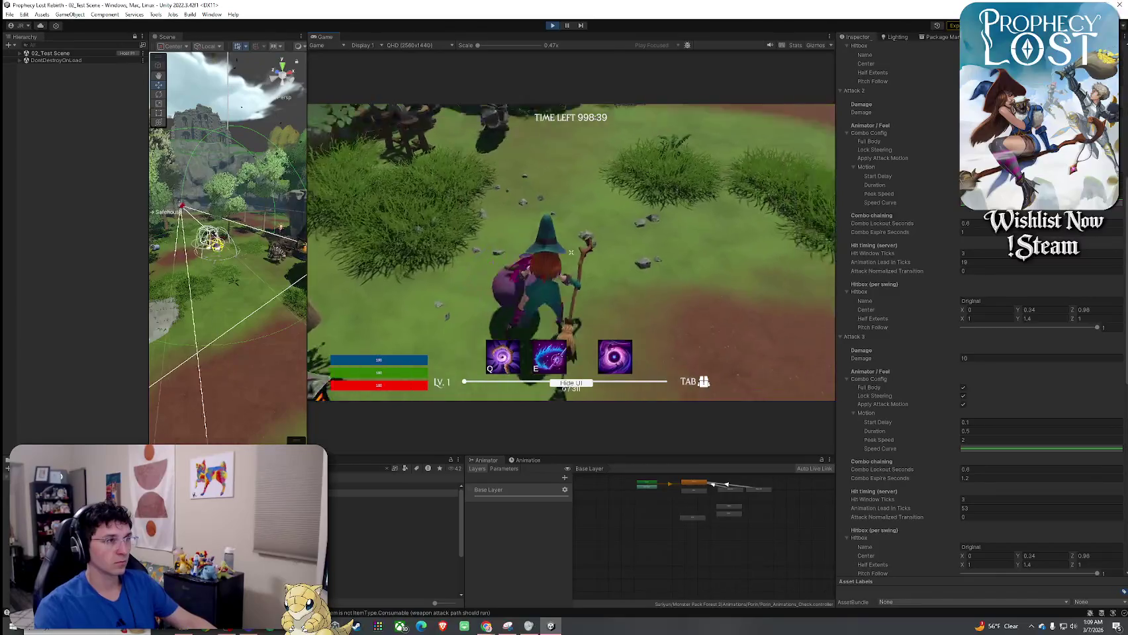
left_click(571, 253)
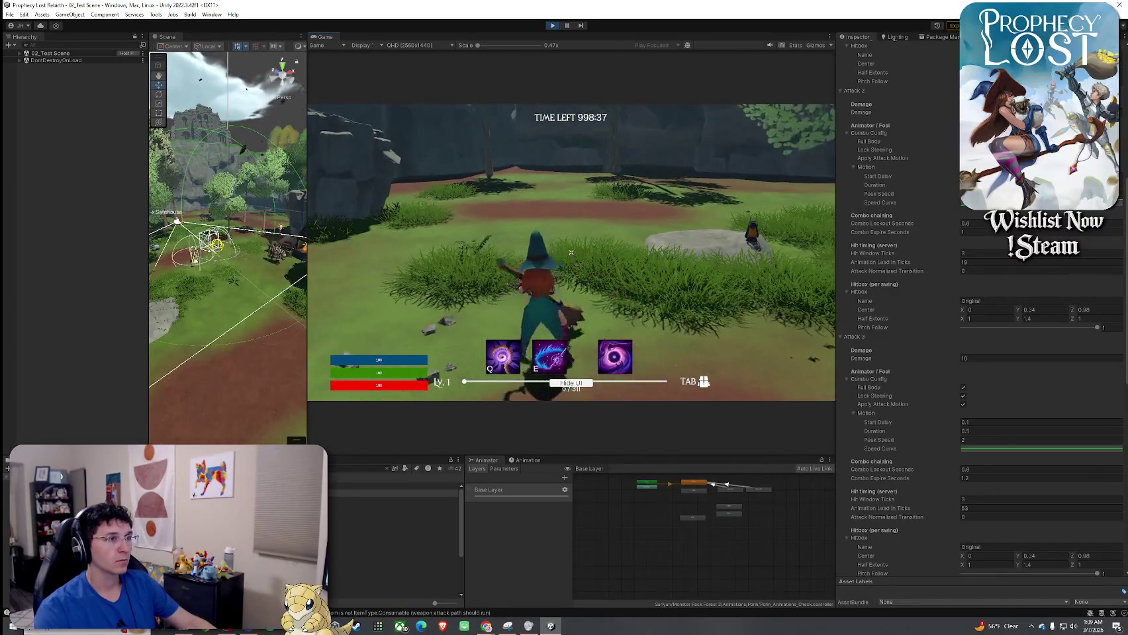
left_click(572, 252)
left_click(571, 252)
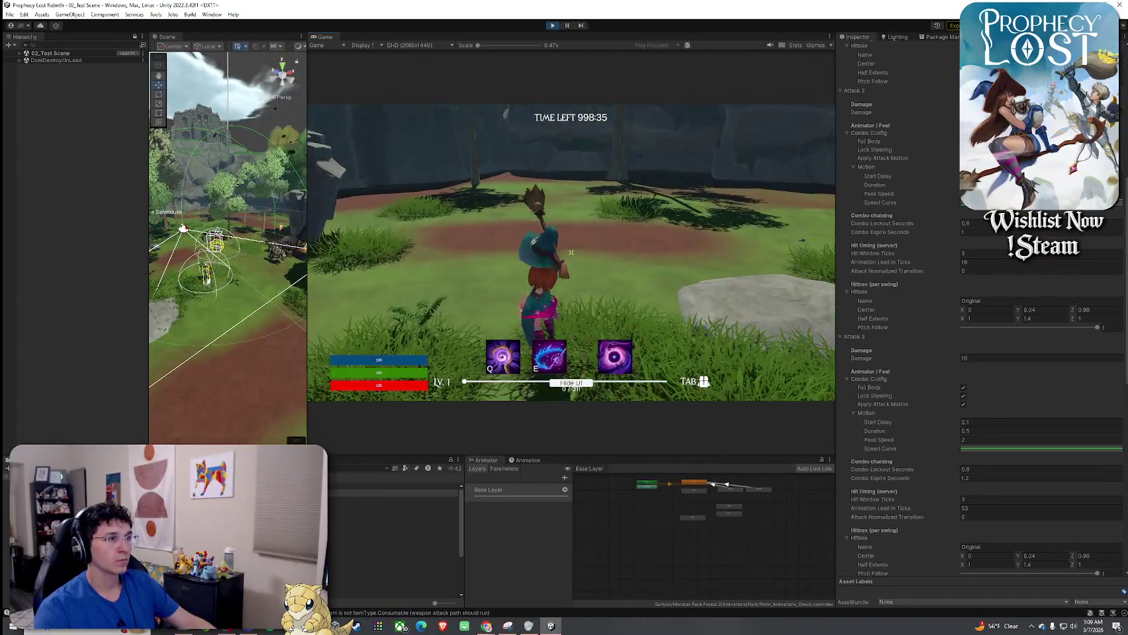
left_click(571, 252)
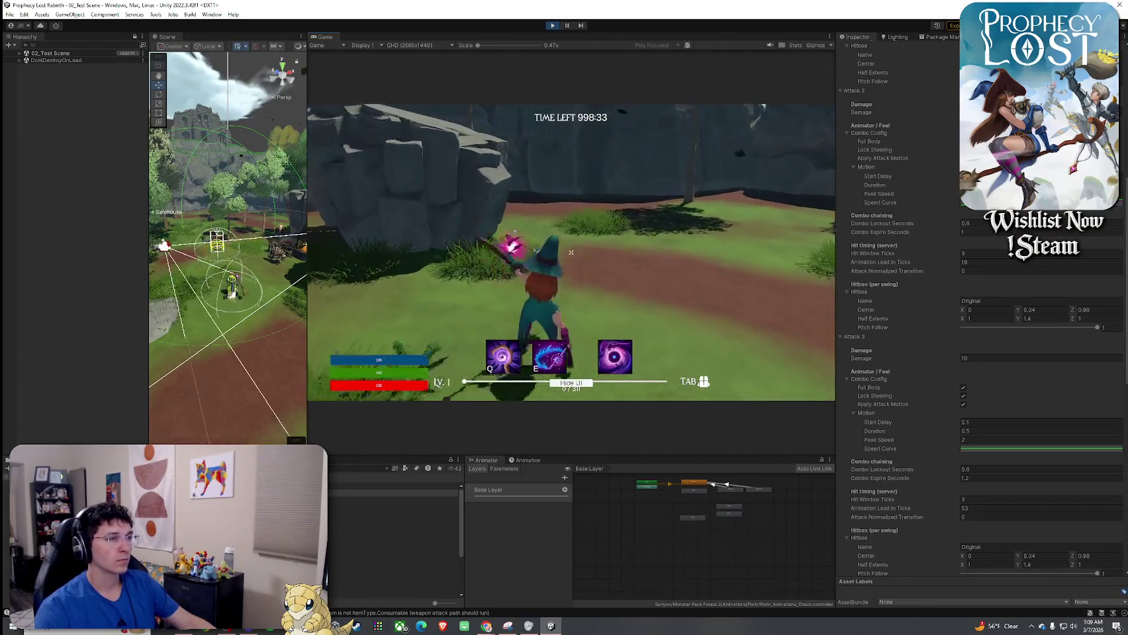
left_click(571, 252)
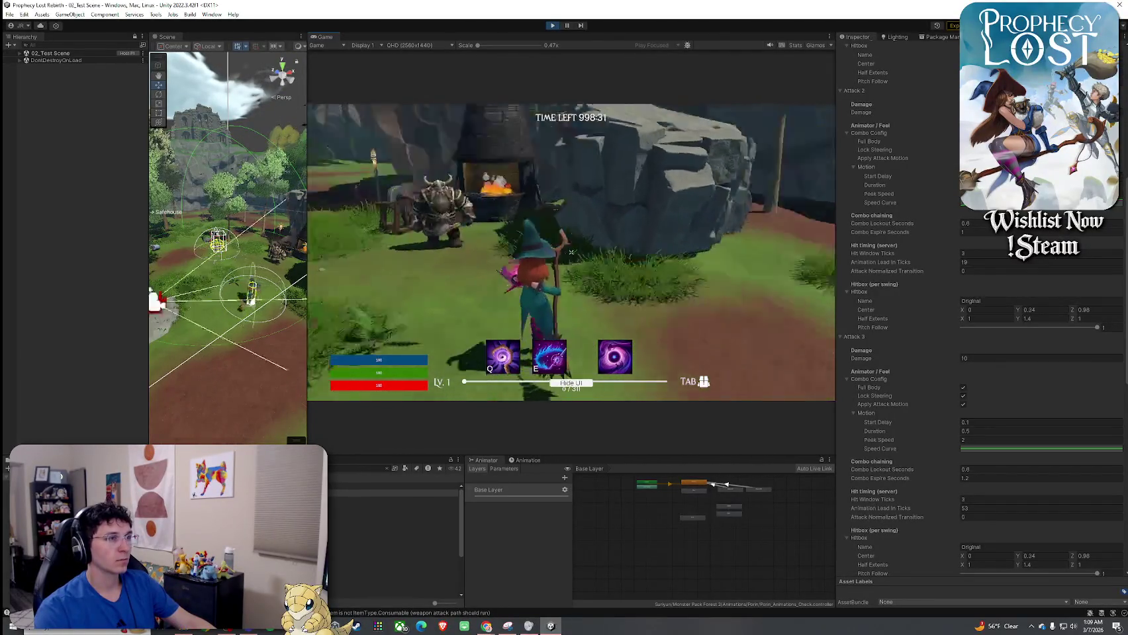
key("super")
left_click(461, 187)
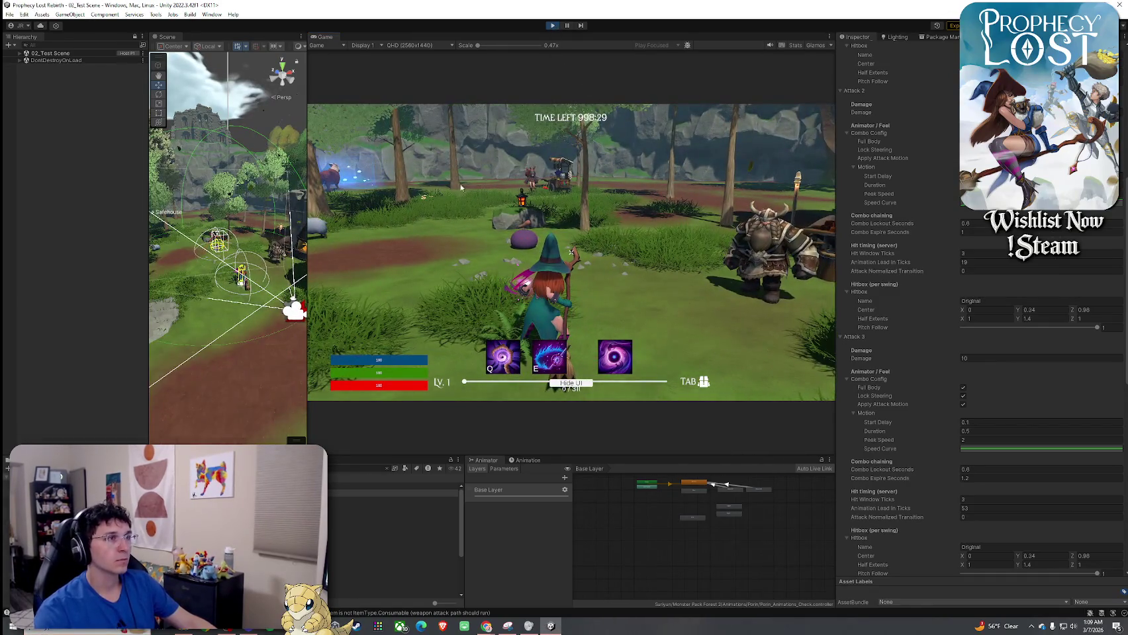
key("ctrl+p")
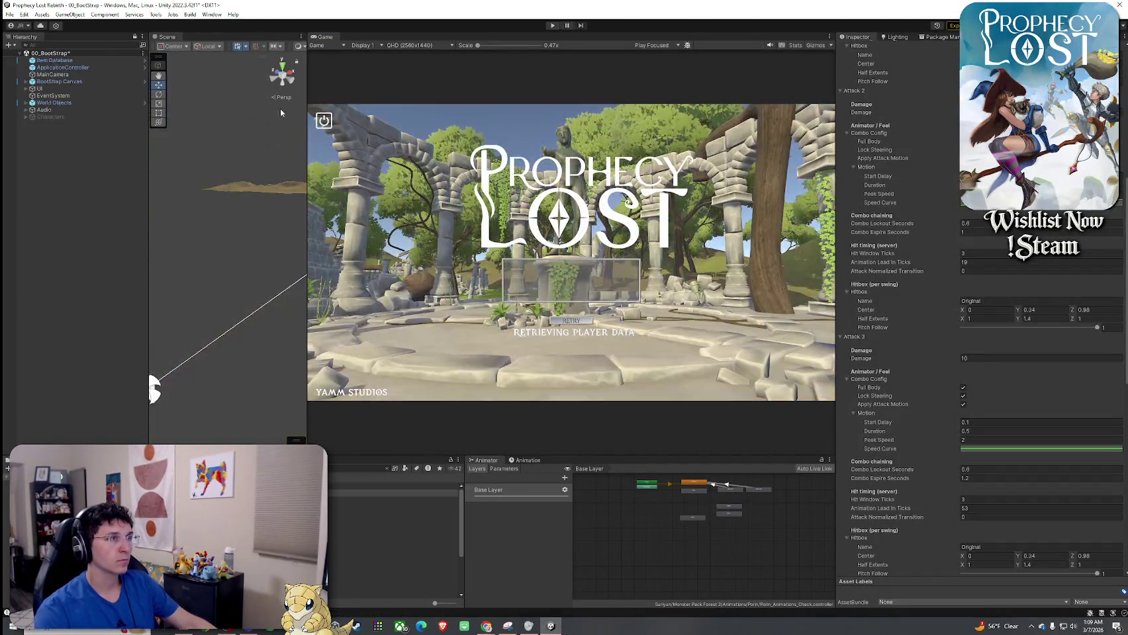
left_click(9, 14)
left_click(30, 57)
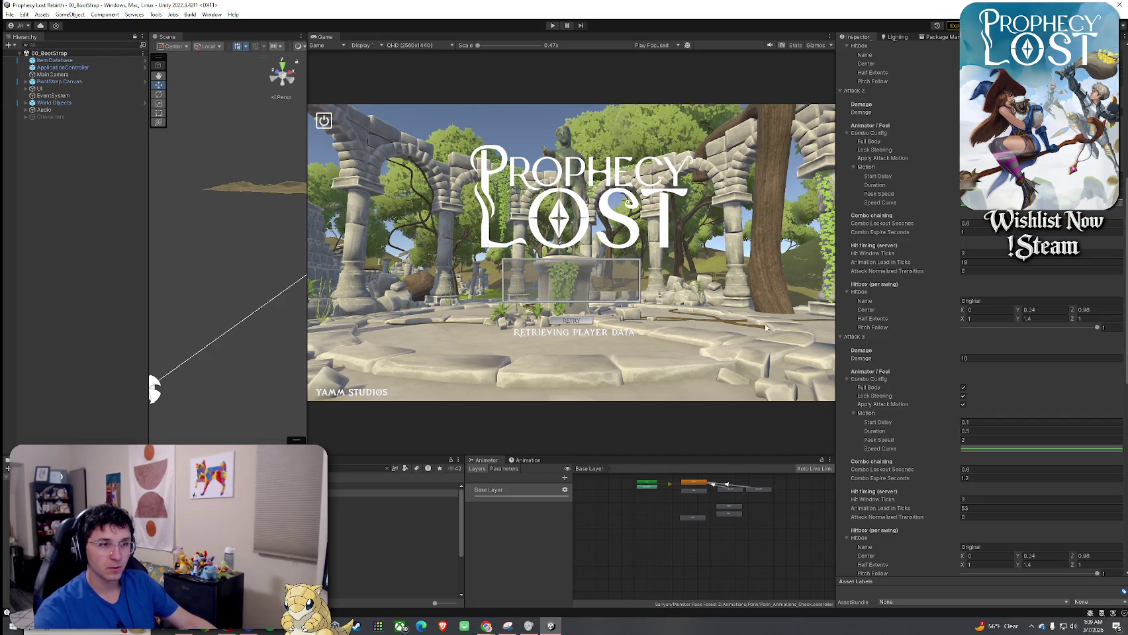
Rename the Attack 3 hitbox to Big with 1.2 half extents, save, and open the Weapon Swing 3 VFX picker
scroll(895, 421, "down", 4)
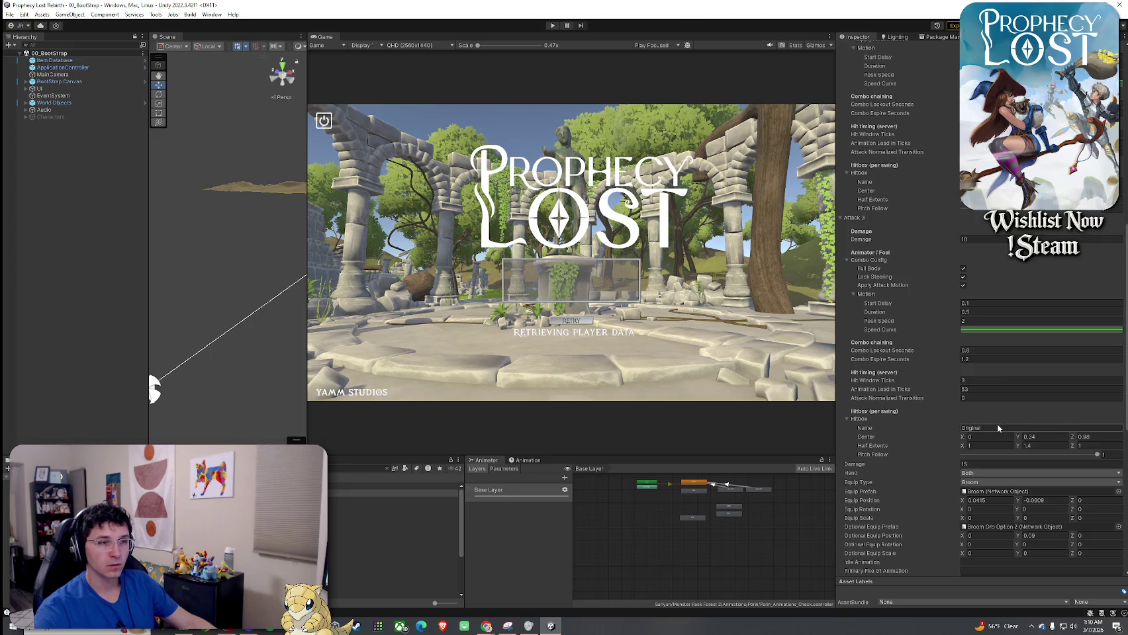
type("Big")
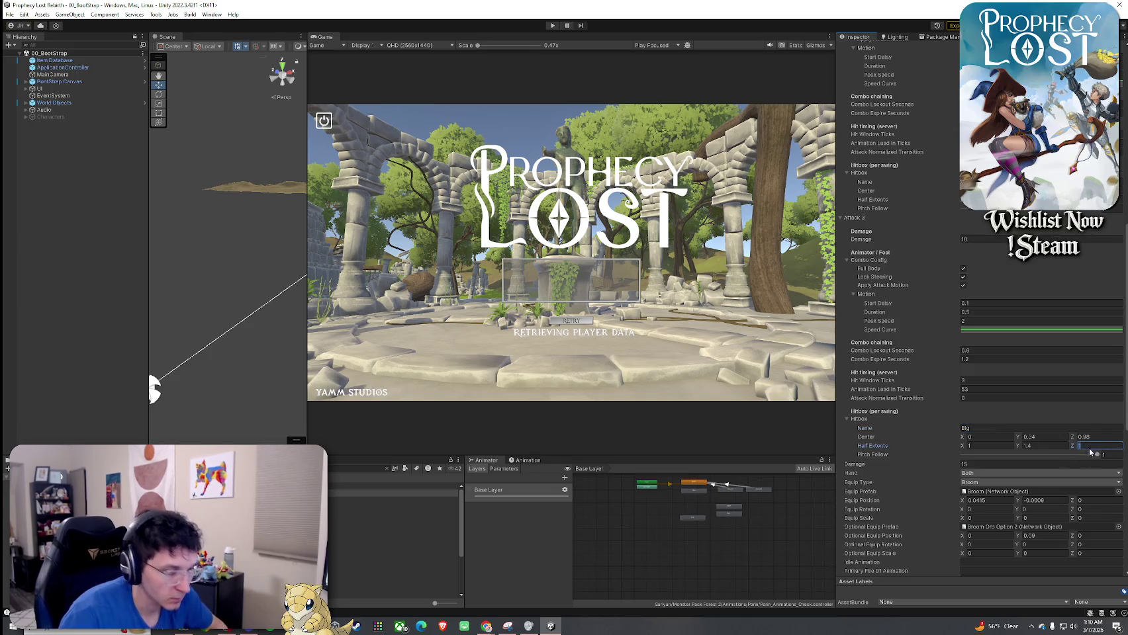
type("1.2")
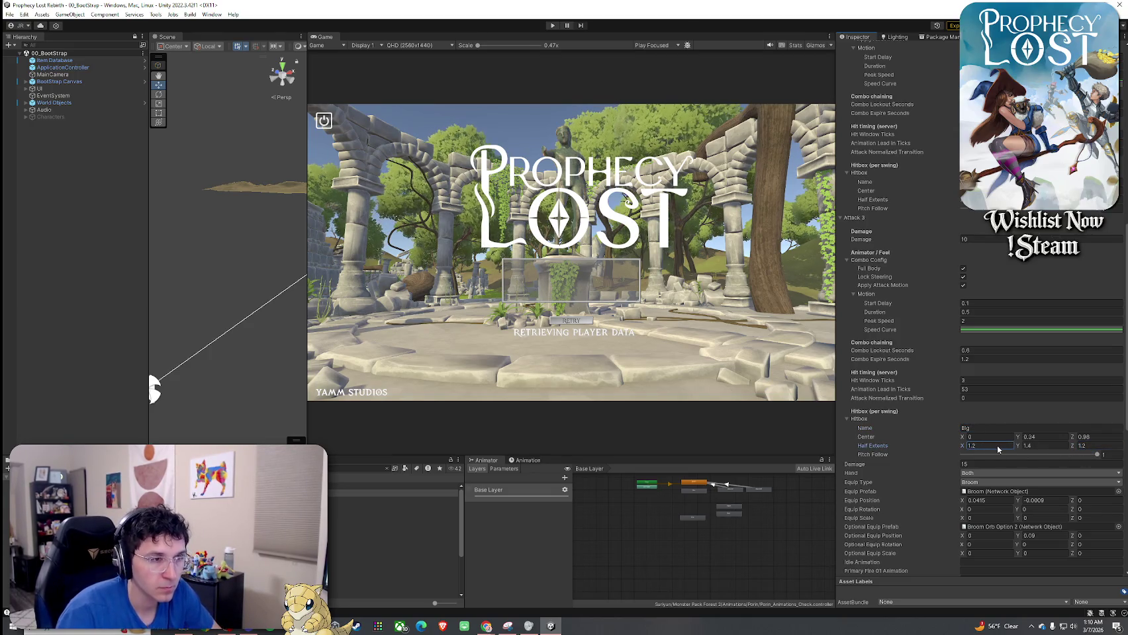
left_click(10, 15)
left_click(20, 54)
scroll(938, 431, "down", 8)
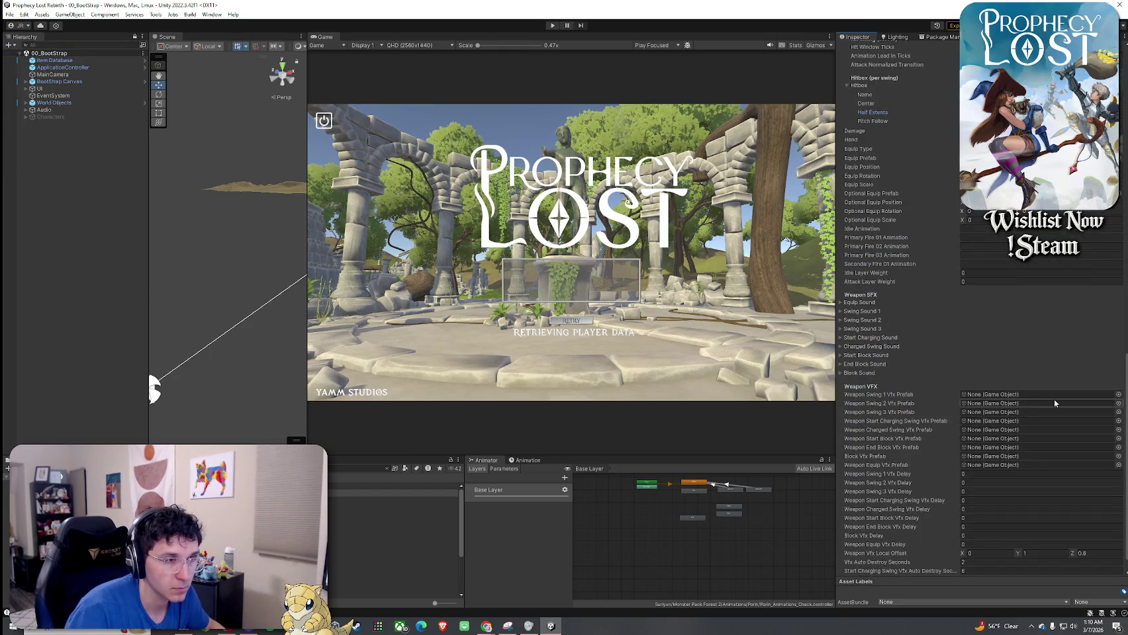
left_click(1118, 413)
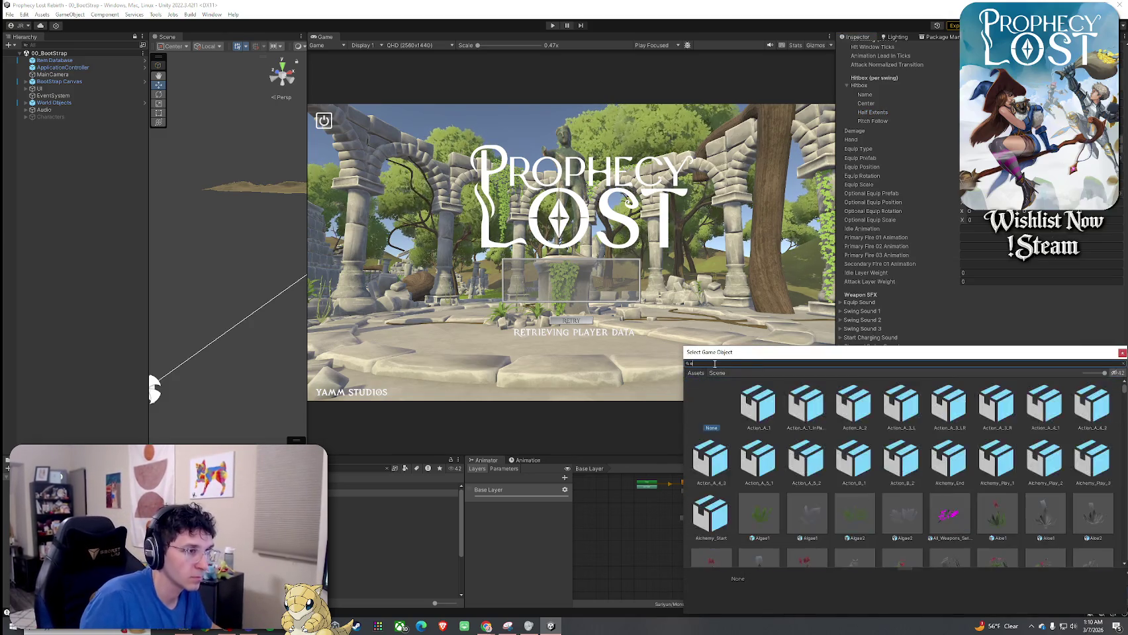
Search 'explosion 02', assign HCFX_Explosion_02 1 as Weapon Swing 3 Vfx Prefab, and open that prefab
type("explosion 02")
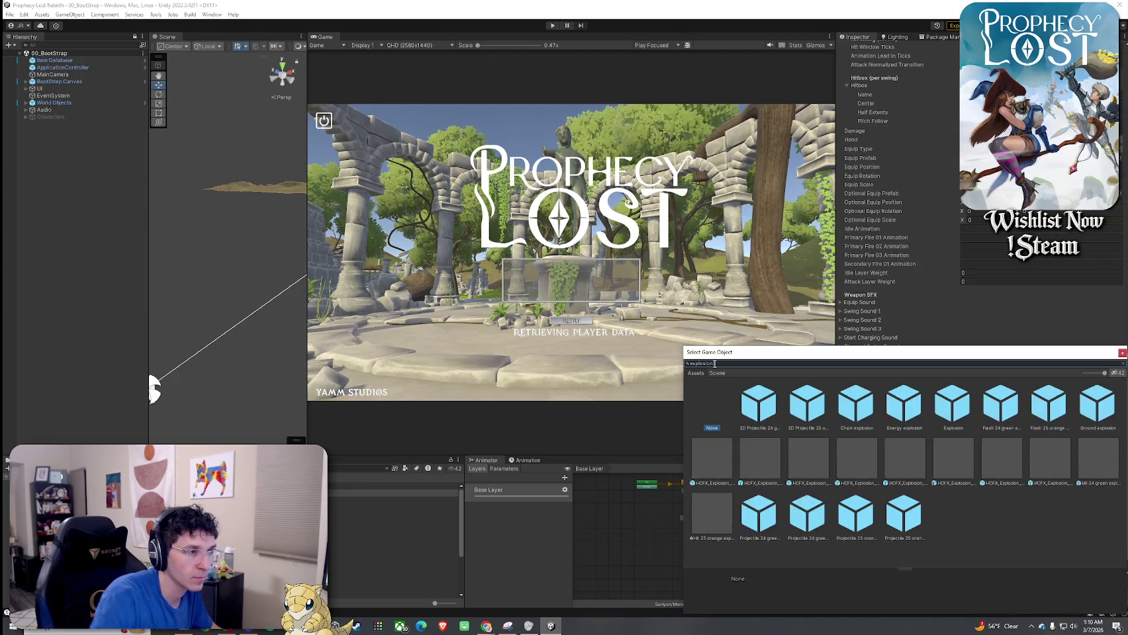
left_click(851, 413)
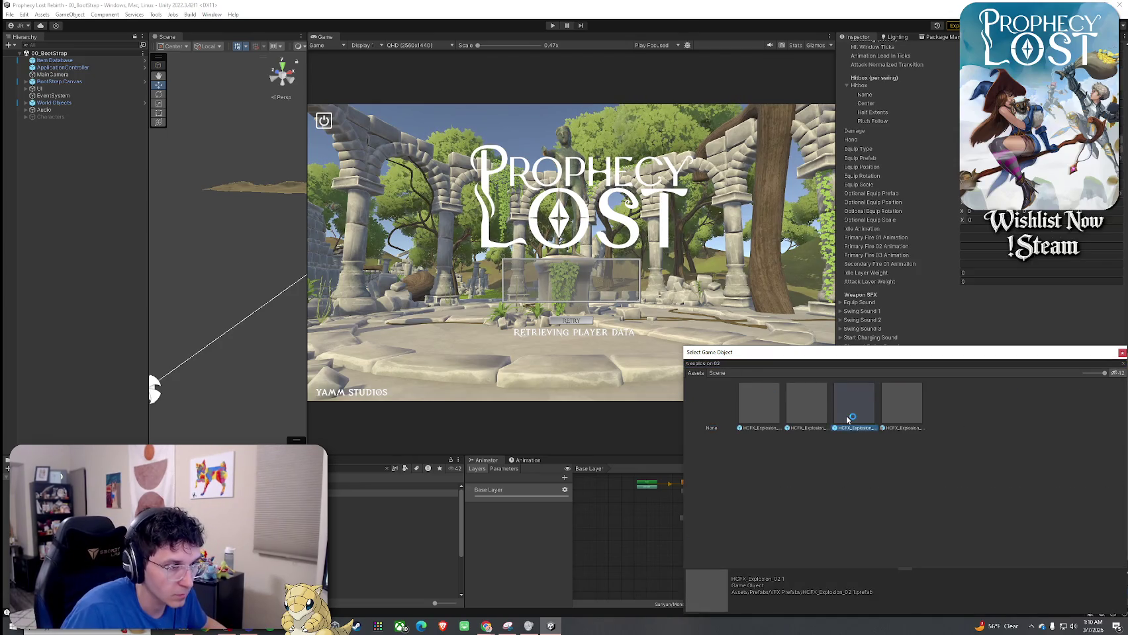
left_click(766, 414)
left_click(799, 415)
left_click(853, 412)
double_click(852, 413)
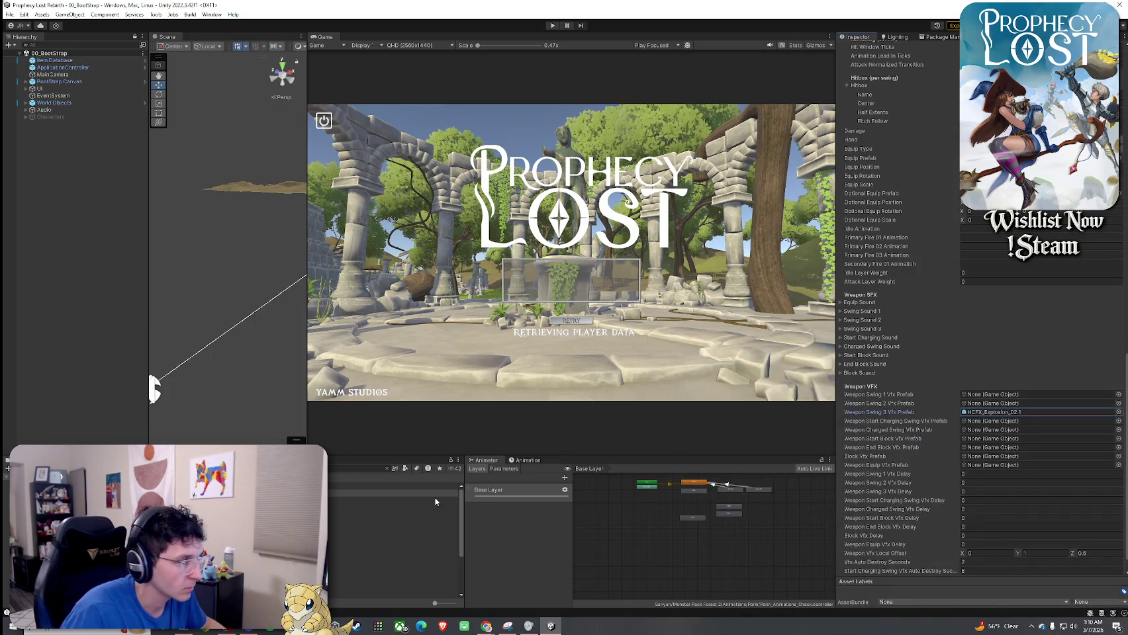
double_click(993, 412)
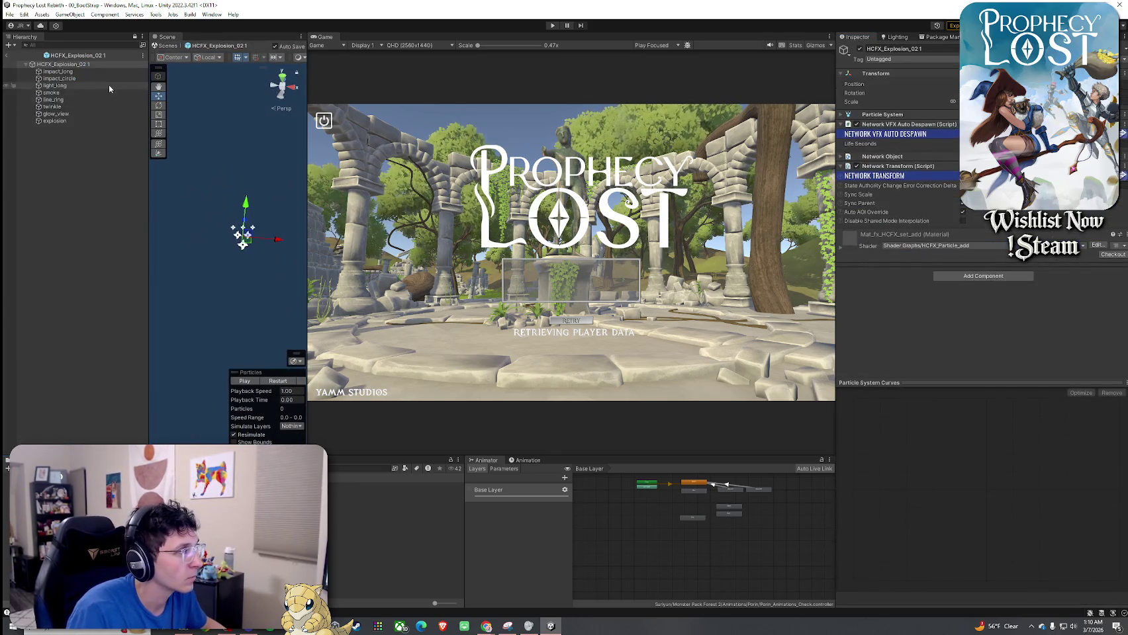
Replay the explosion preview, ping its prefab asset, and clear the search to reveal Unorganized Prefabs
left_click(265, 381)
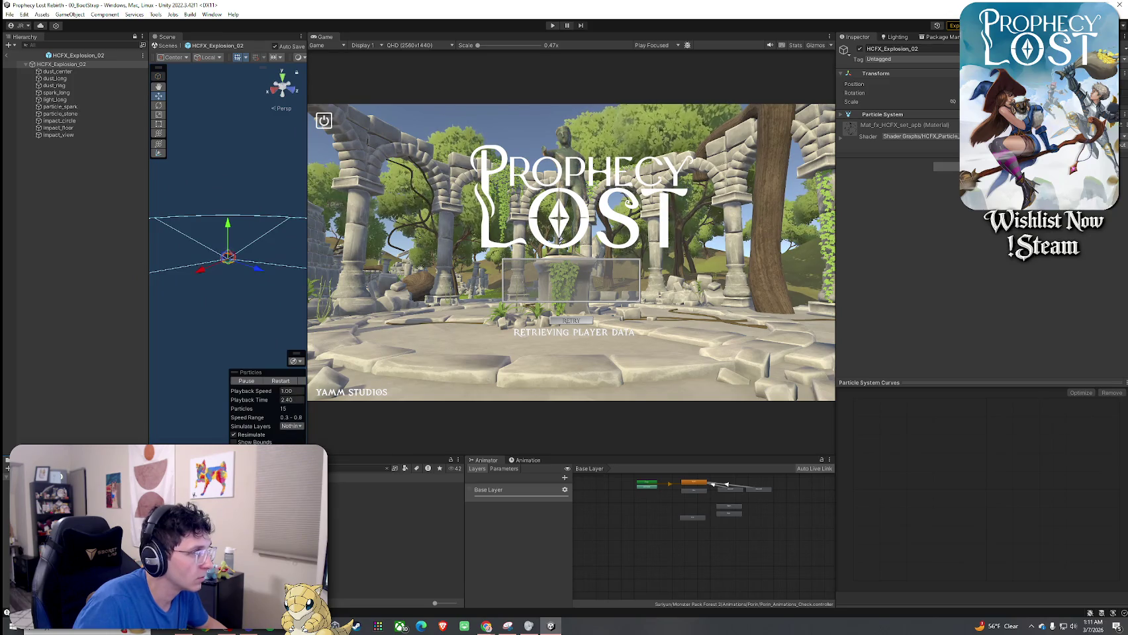
left_click(396, 508)
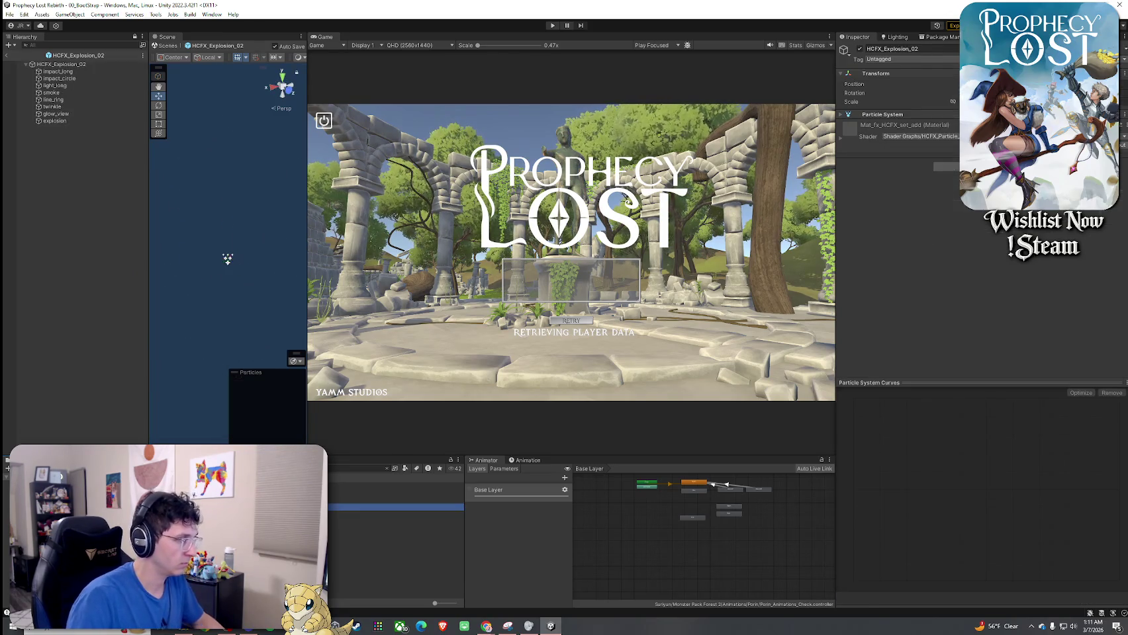
left_click(387, 468)
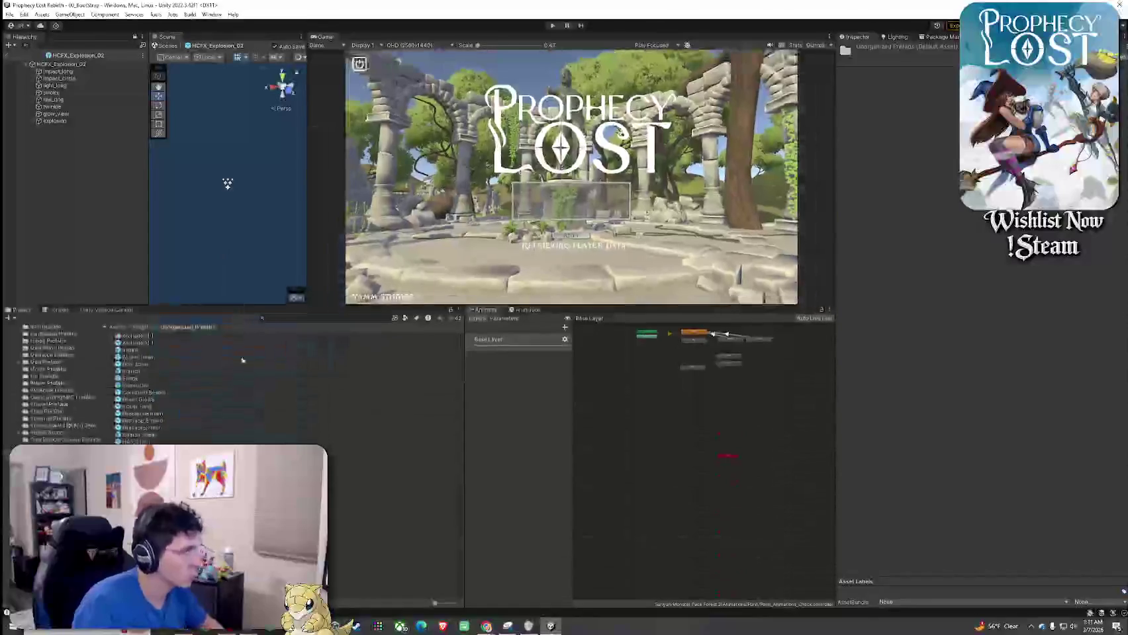
Rename the prefab to HCFX_Explosion_02_delayed, open it, and expand its root Particle System
left_click(395, 455)
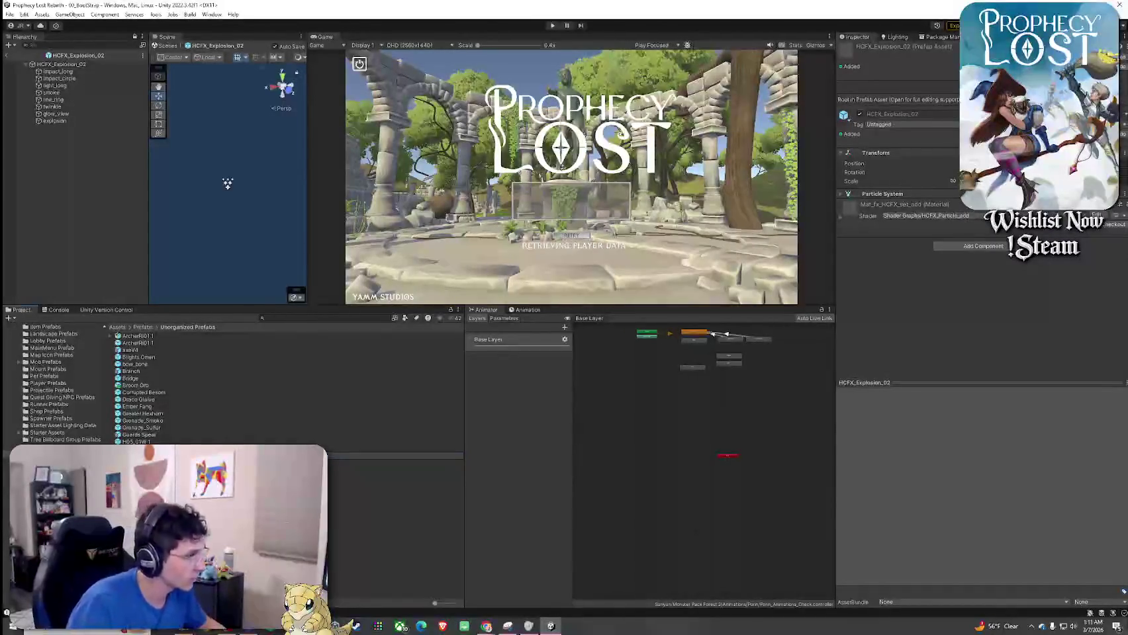
key("Return")
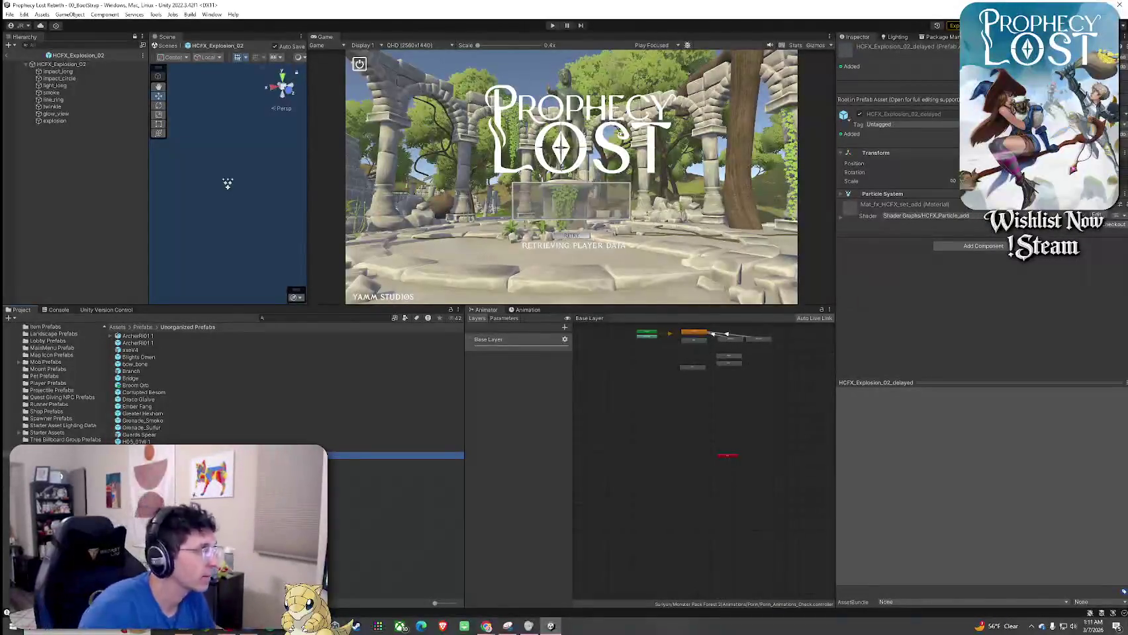
left_click(73, 64)
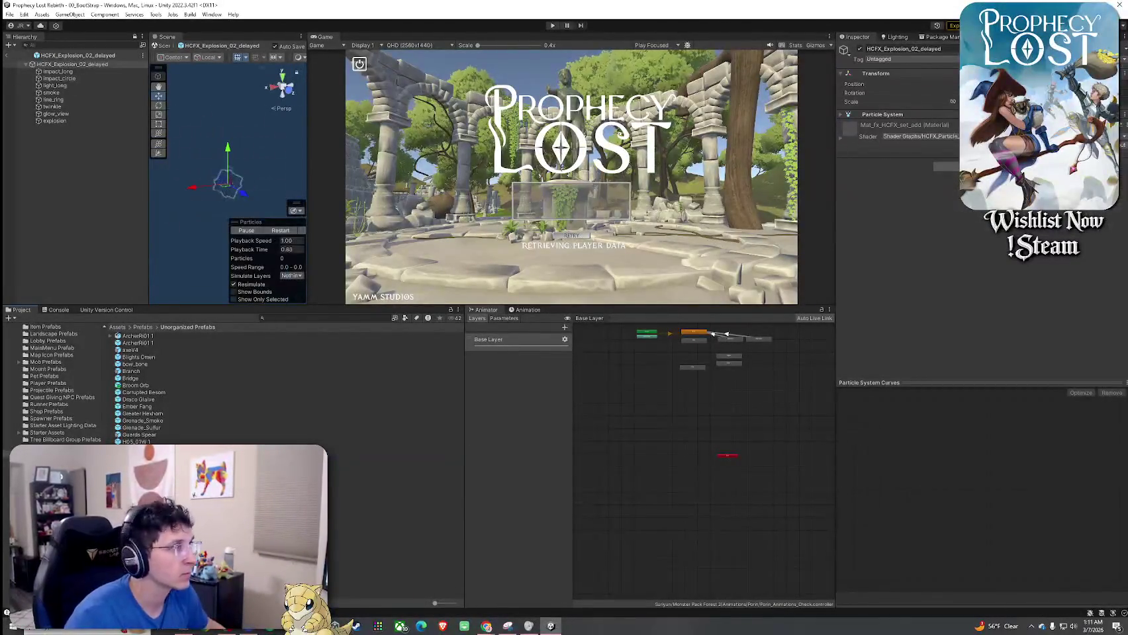
left_click(841, 114)
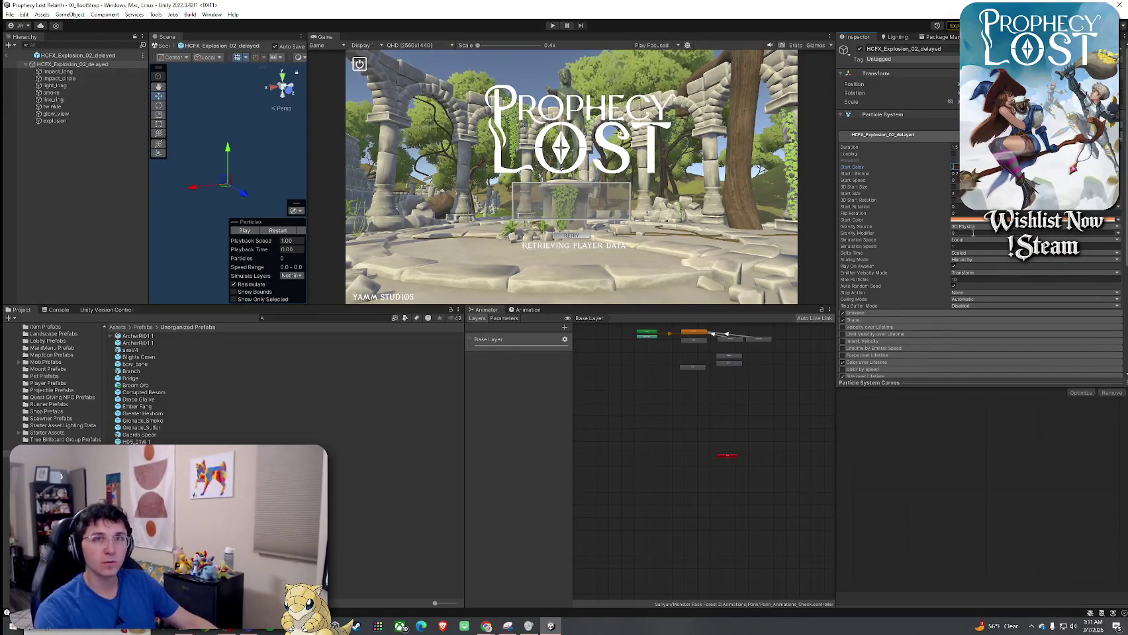
Set the root Start Delay to 0.8, replay the preview, and select the impact_long particle system
key("alt+Tab")
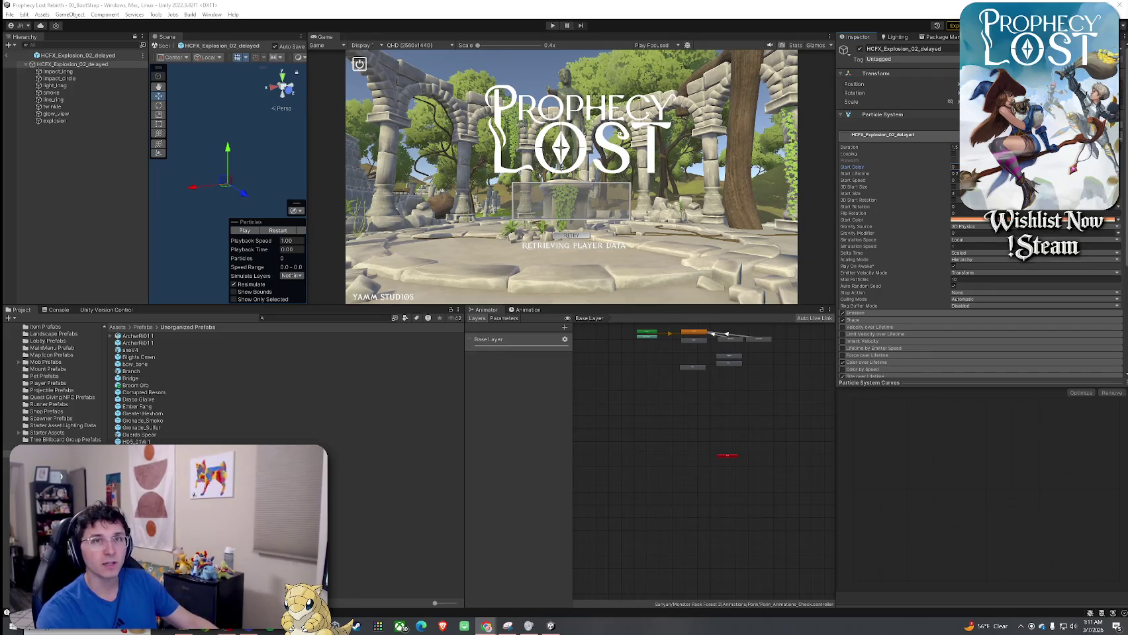
key("alt+Tab")
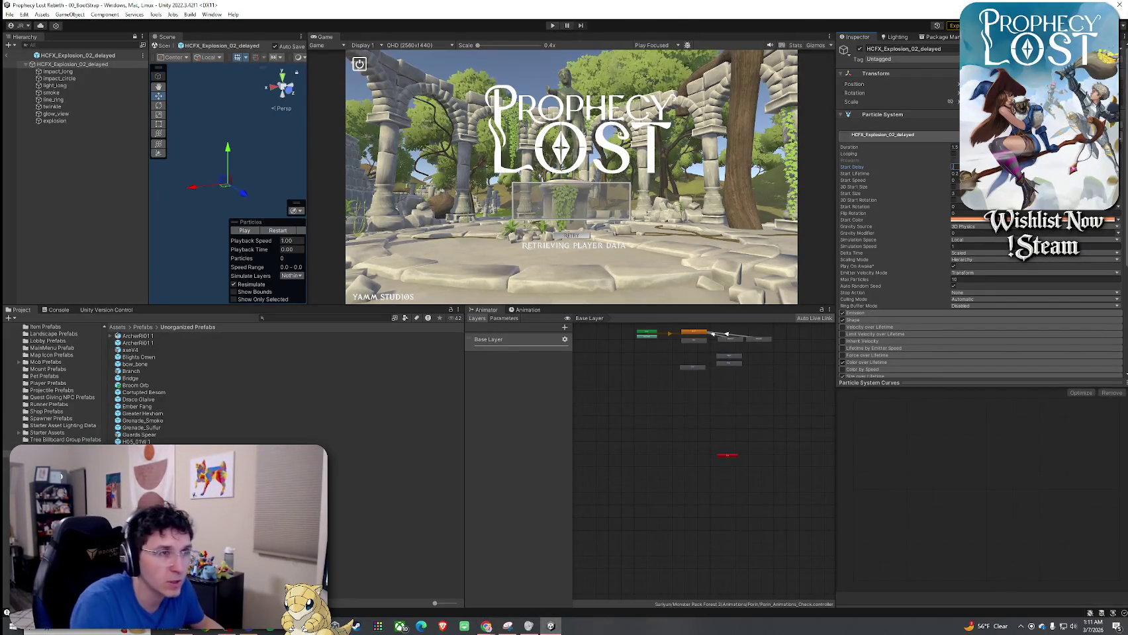
type("0.8")
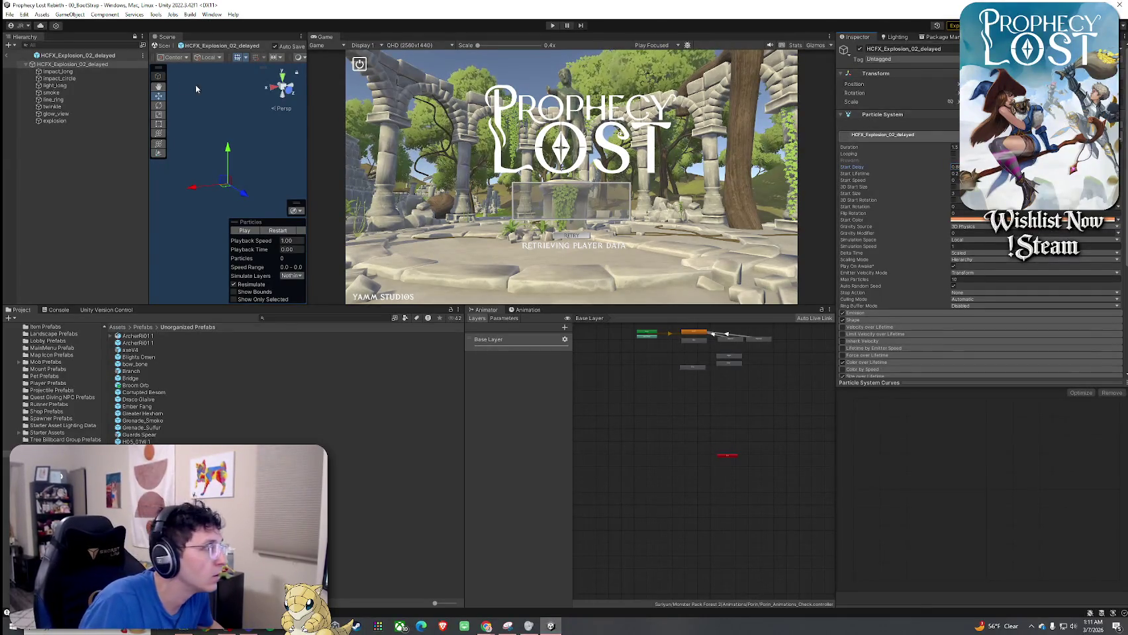
left_click(276, 232)
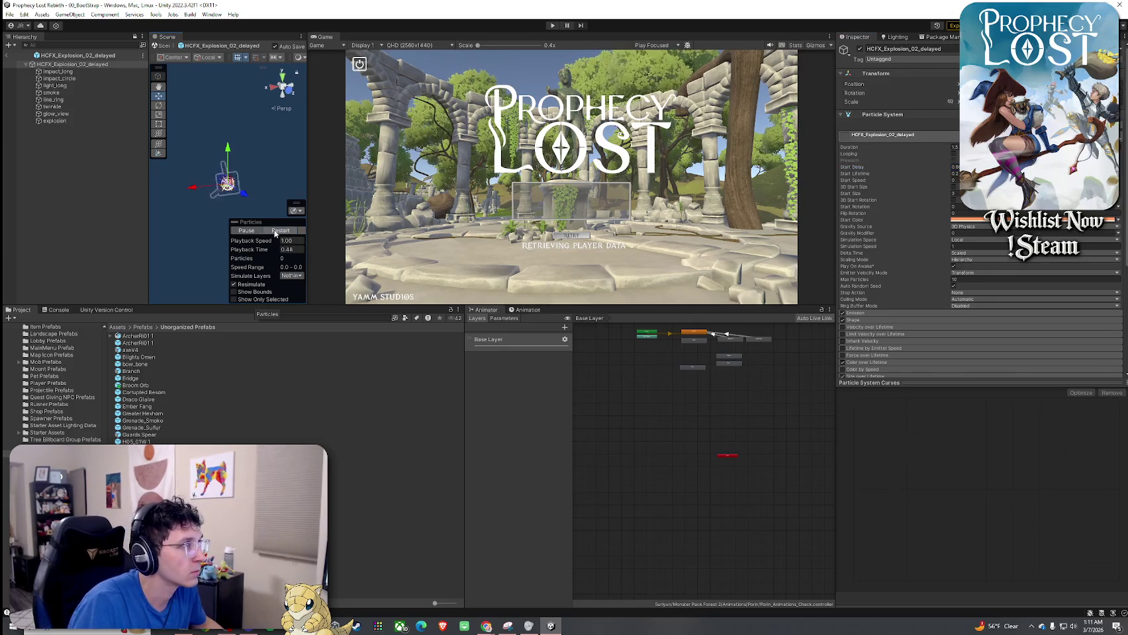
left_click(276, 232)
left_click(80, 72)
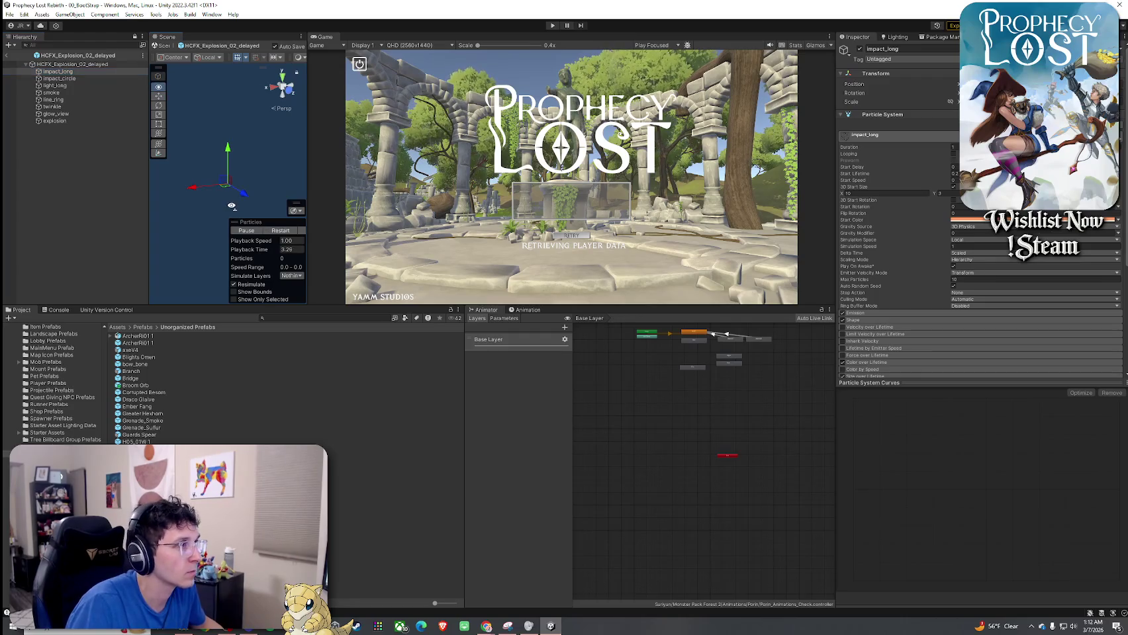
left_click(73, 65)
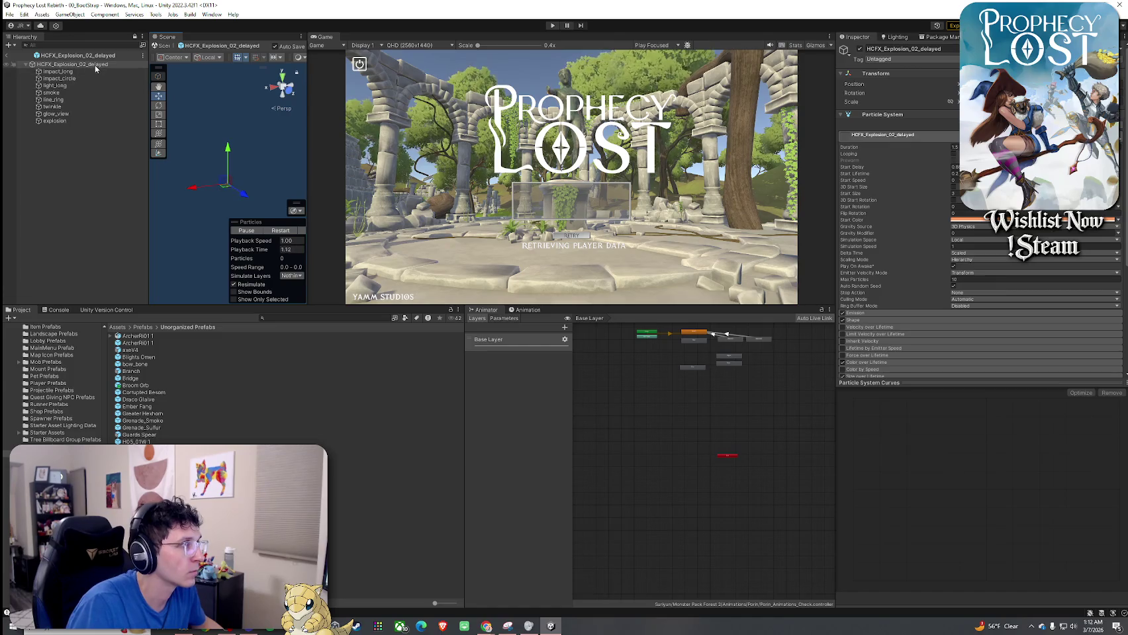
key("alt")
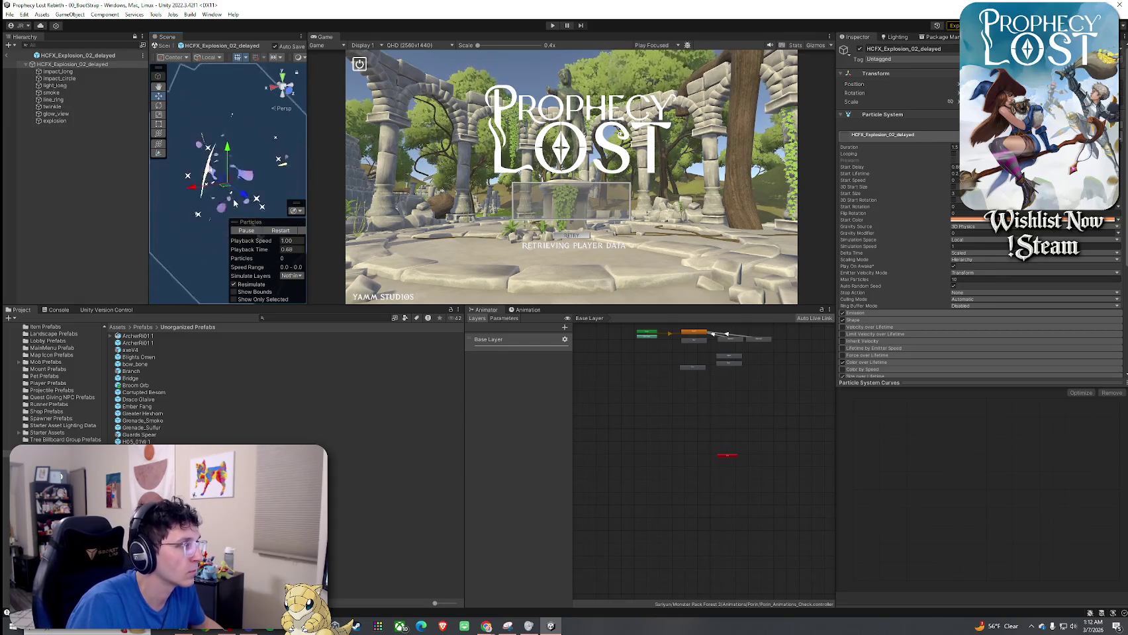
left_click(61, 71)
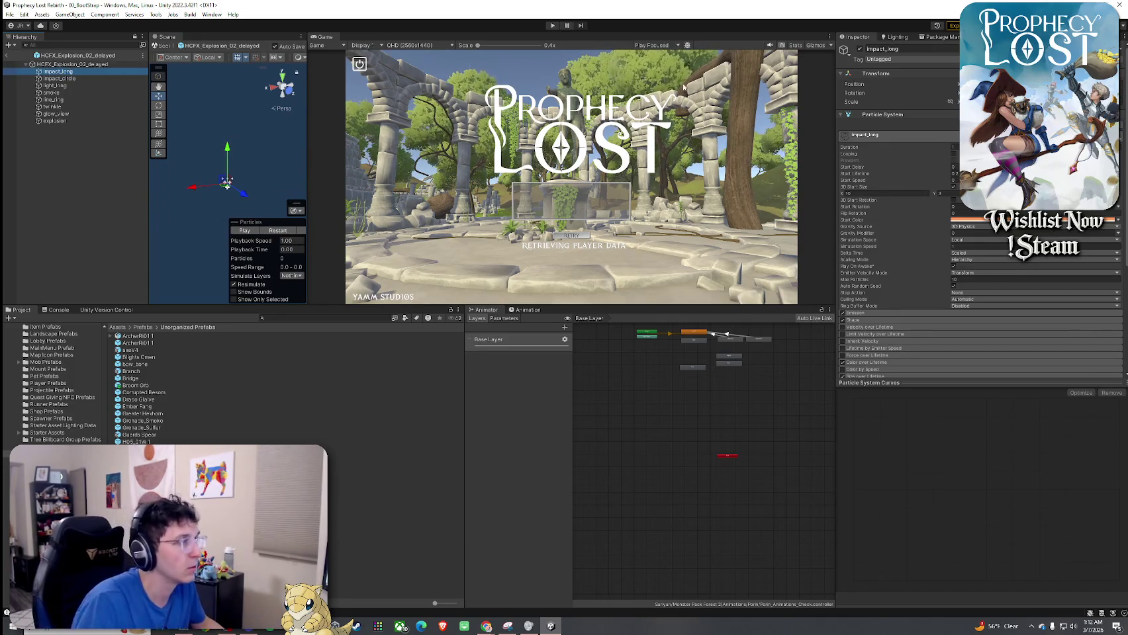
Give impact_long and impact_circle a 0.3 Start Delay, save the prefab, and replay the preview
left_click(954, 167)
type("0.3")
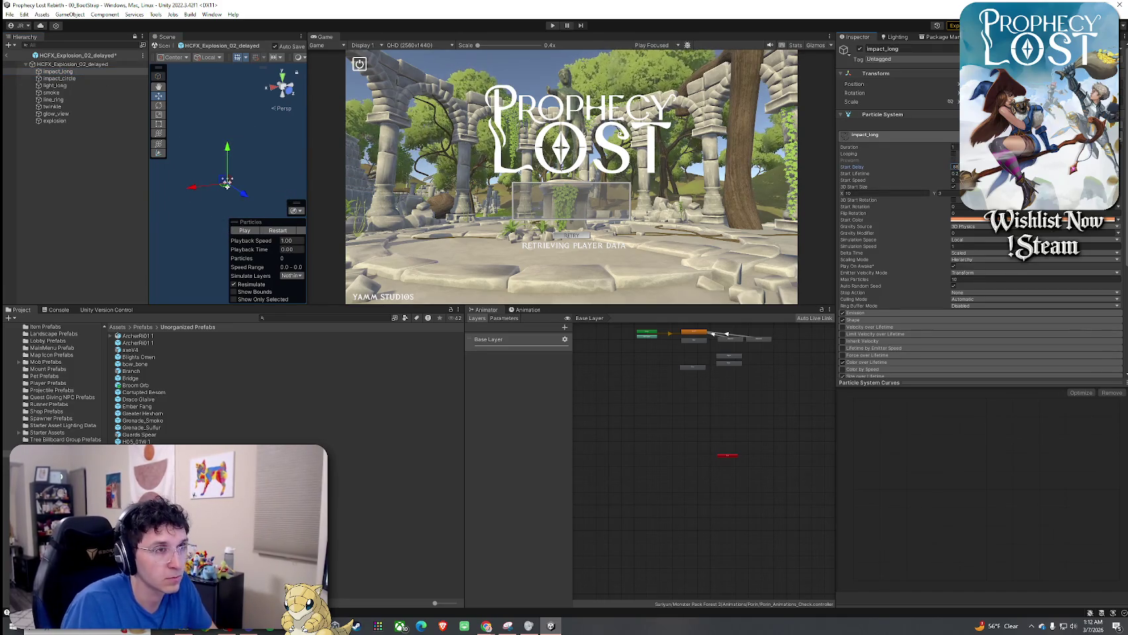
left_click(105, 78)
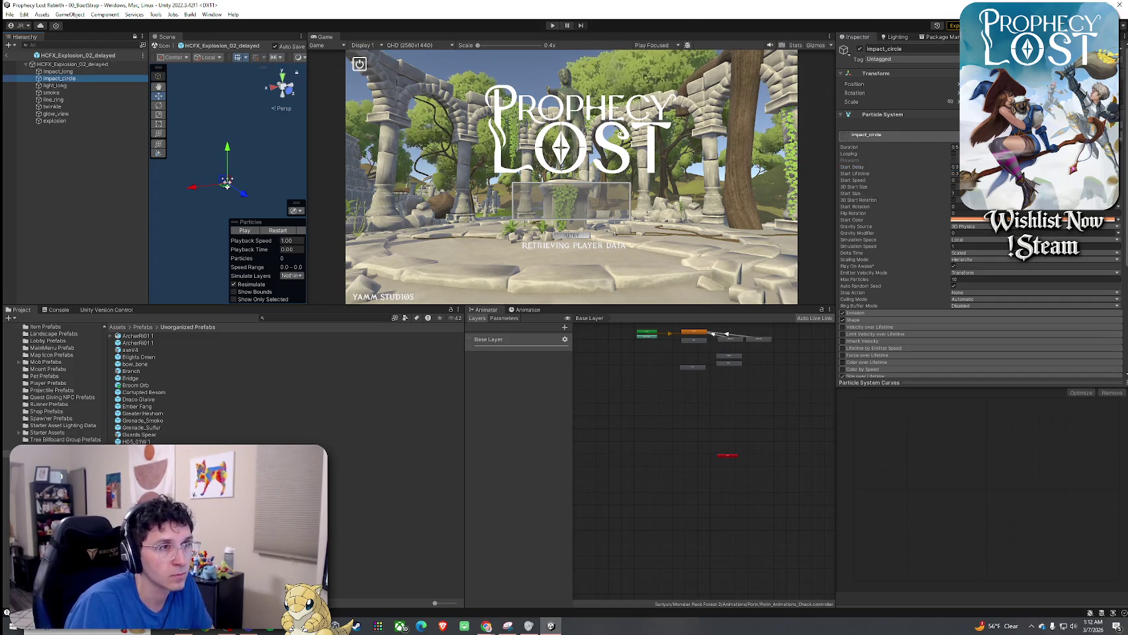
left_click(954, 166)
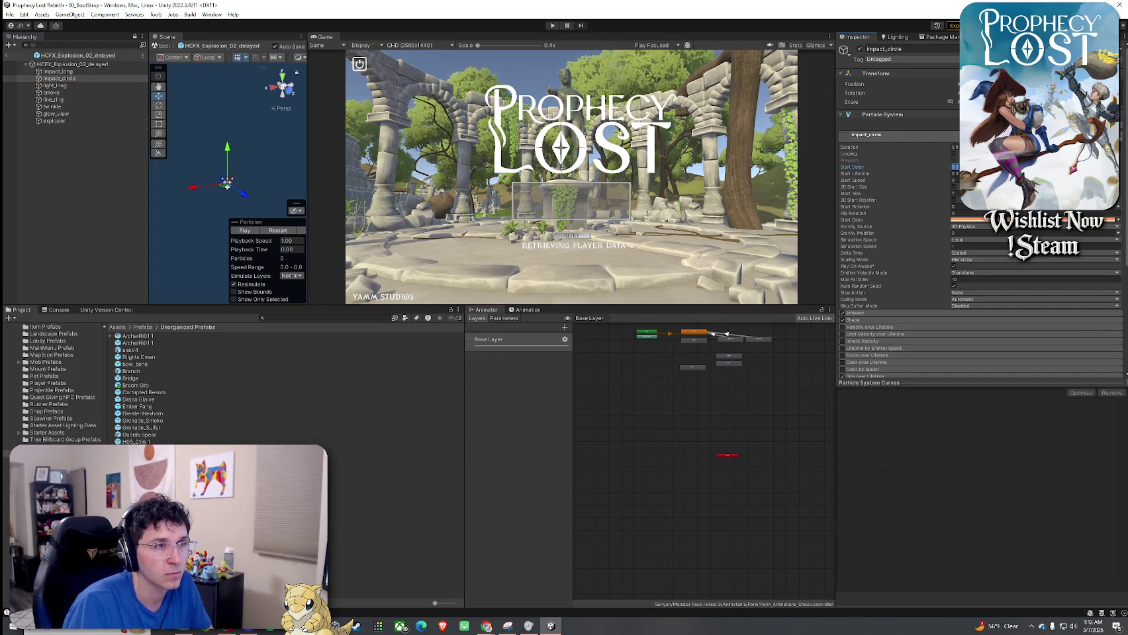
type("0.3")
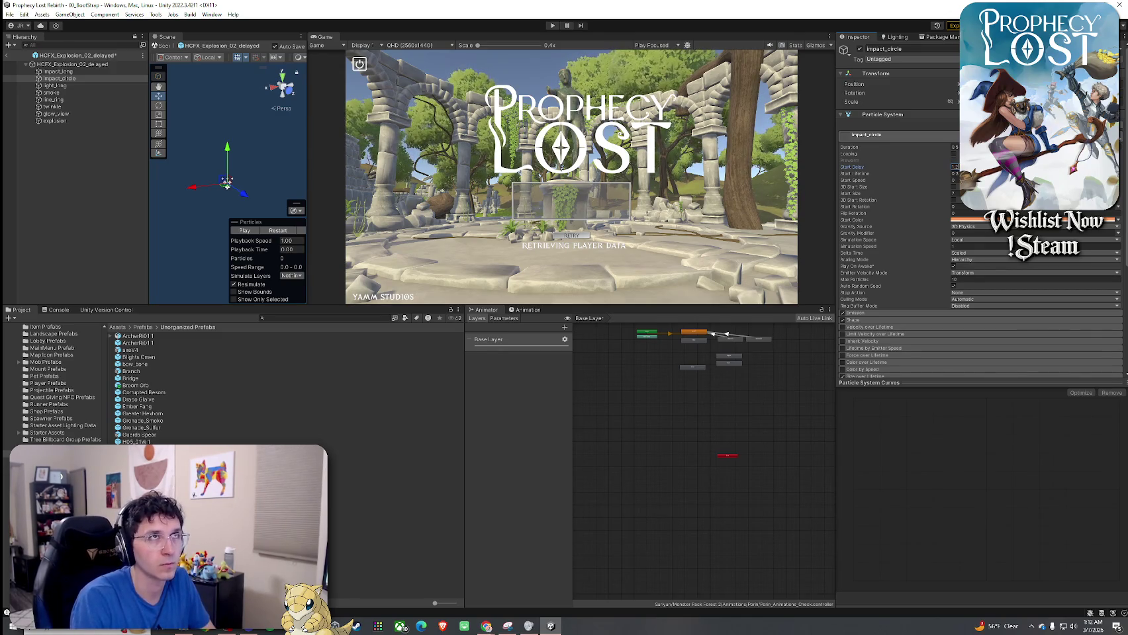
key("ctrl+s")
left_click(277, 231)
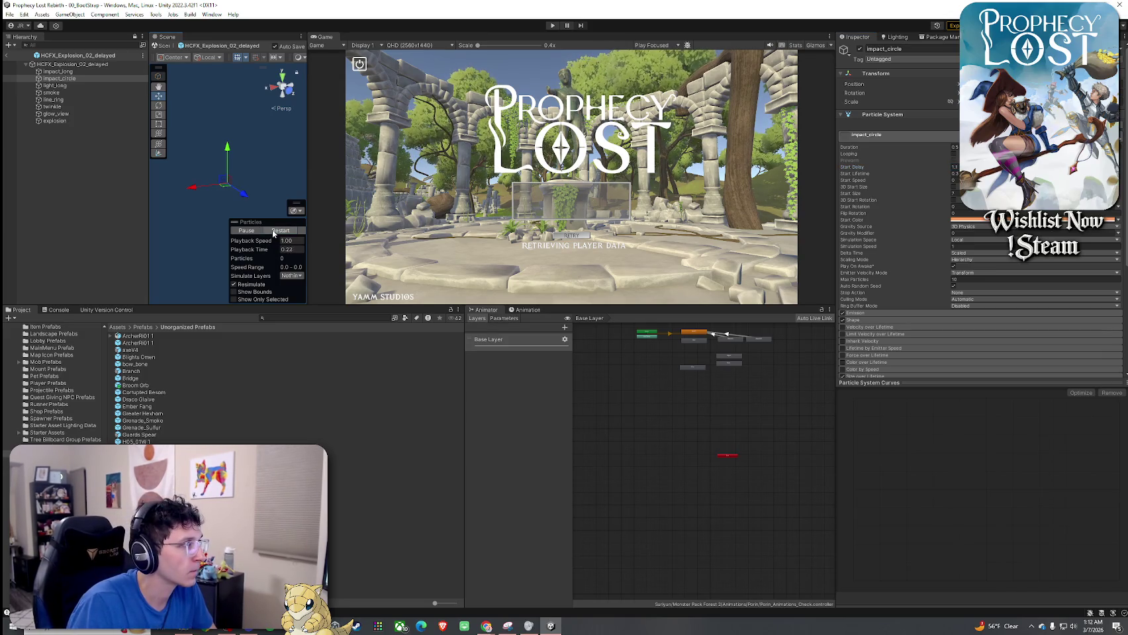
Set light_long and glow_view Start Delay to 1, checking smoke, line_ring and twinkle along the way
left_click(80, 86)
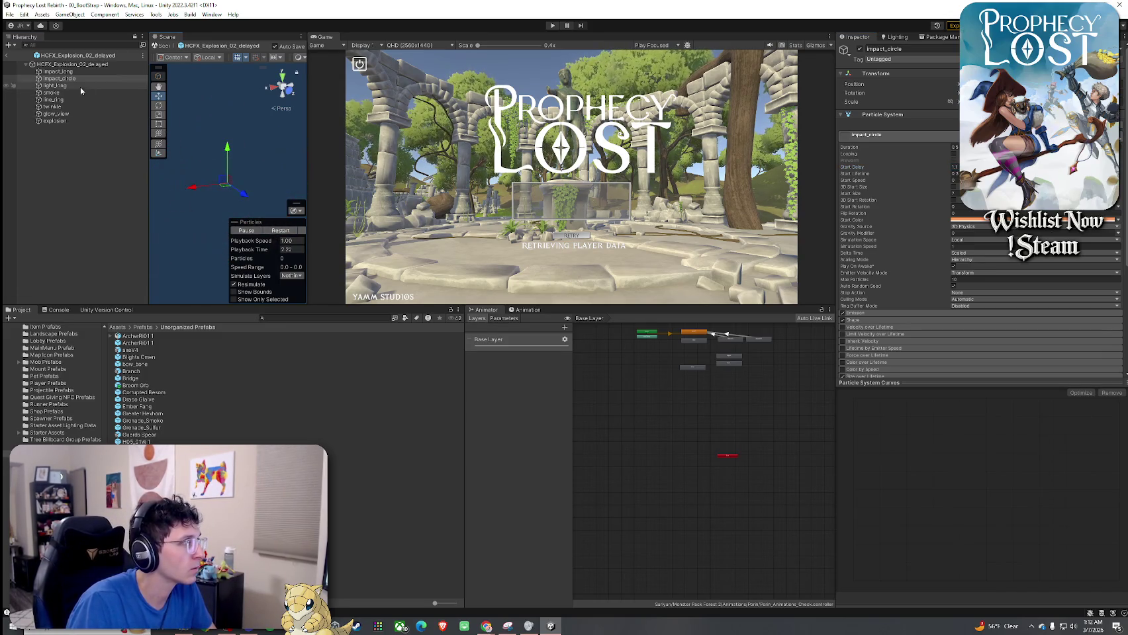
left_click(953, 167)
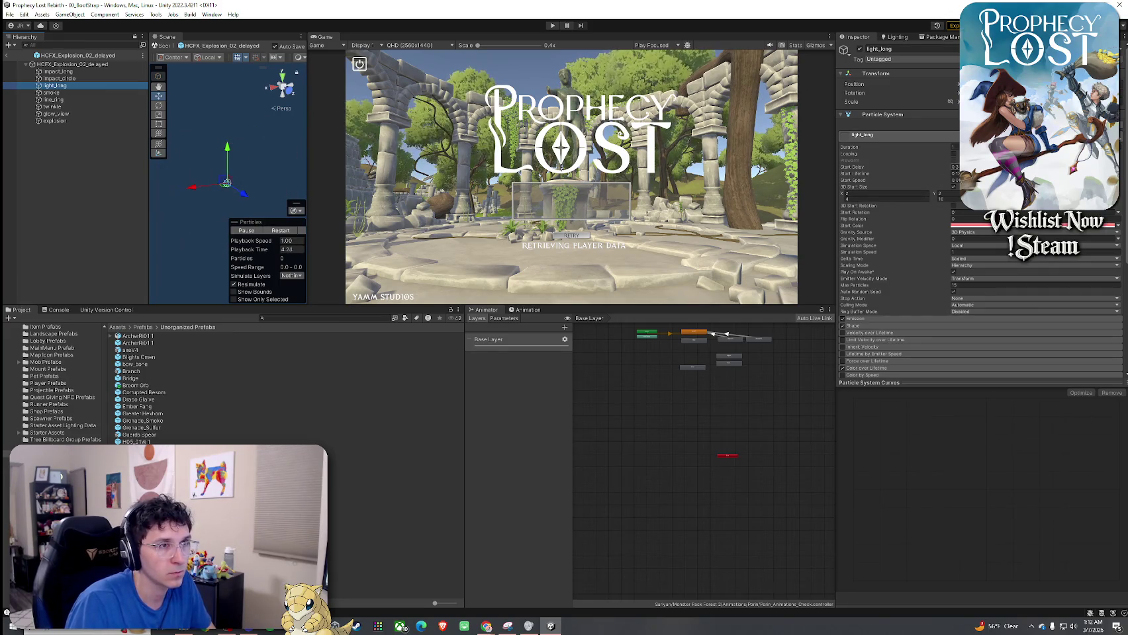
type("1")
key("Return")
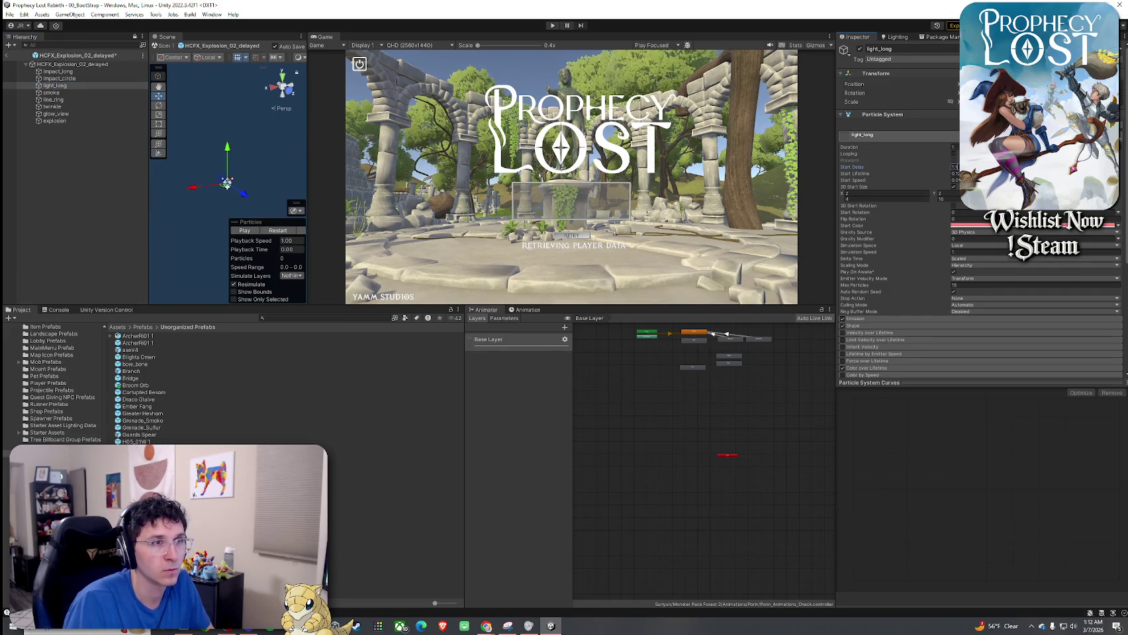
left_click(79, 92)
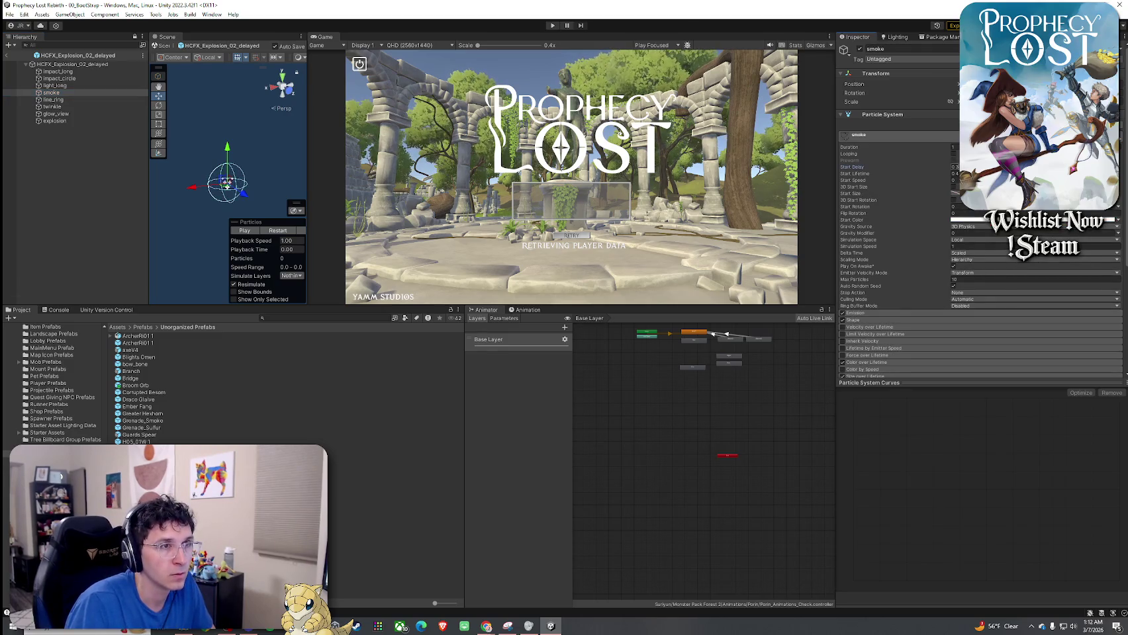
left_click(112, 100)
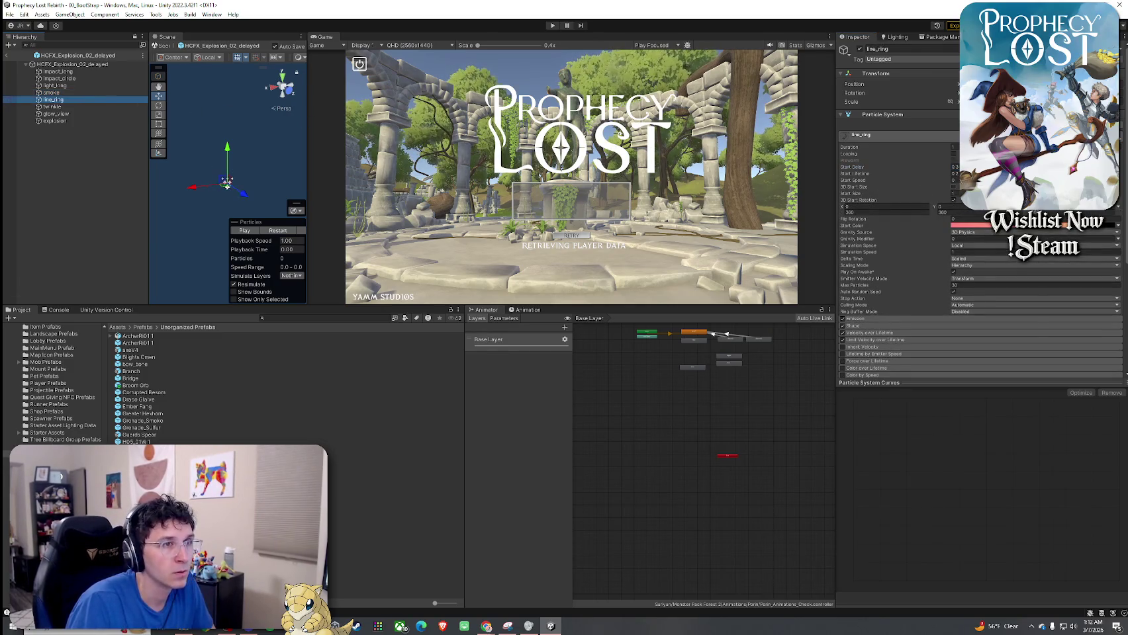
left_click(53, 106)
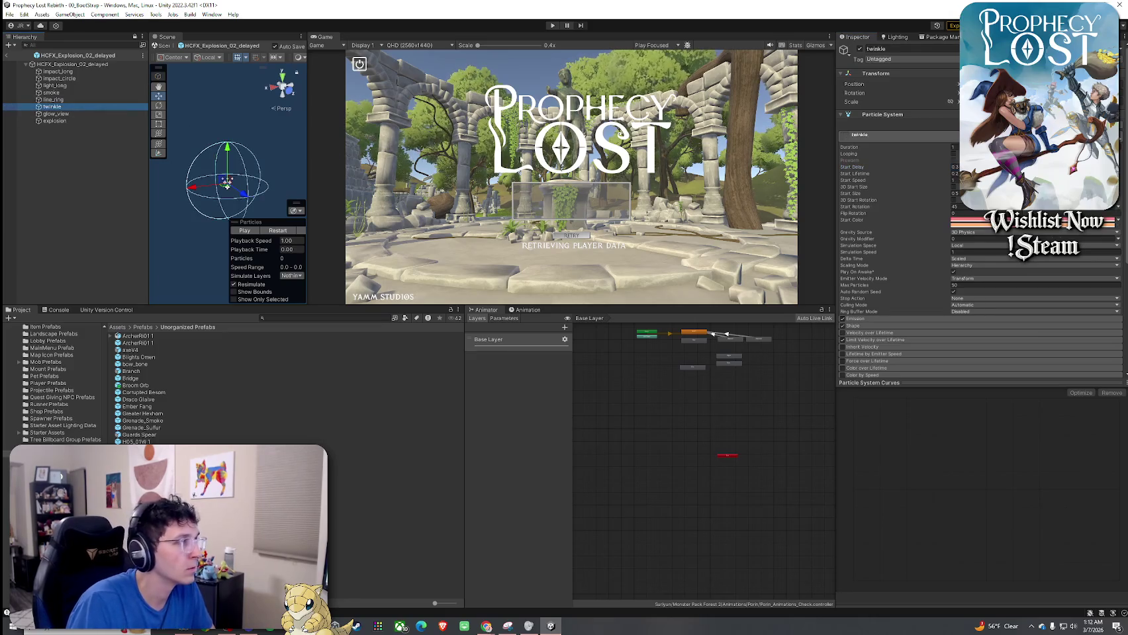
left_click(111, 114)
left_click(954, 167)
type("1.1")
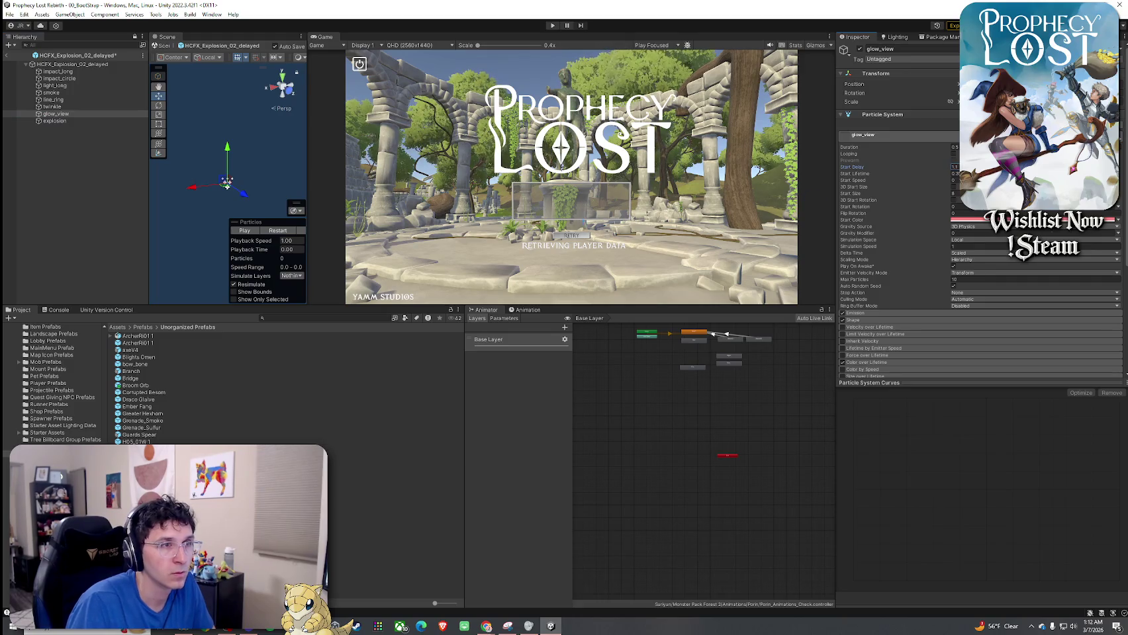
Select explosion, preview it with Play and Restart, then exit Prefab Mode to 00_BootStrap
left_click(54, 121)
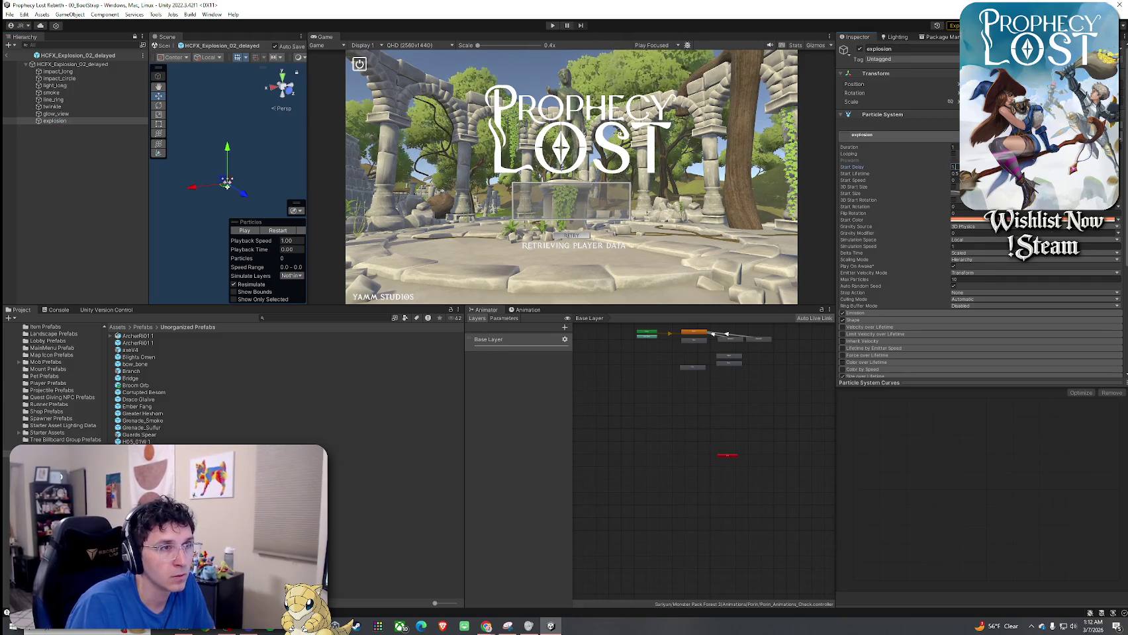
left_click(265, 231)
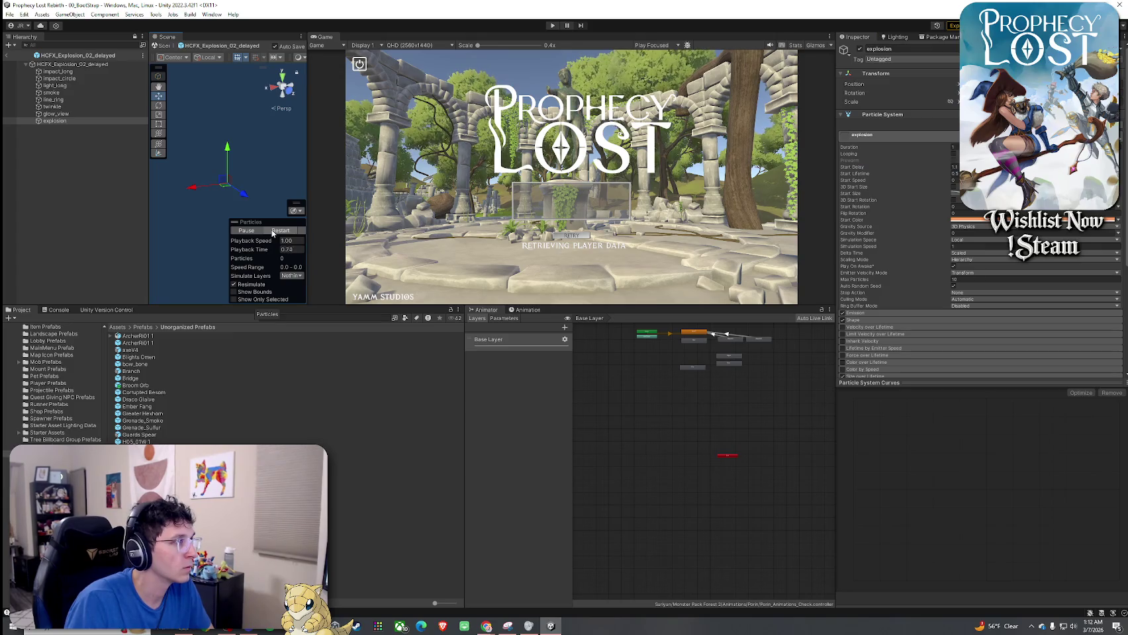
left_click(272, 232)
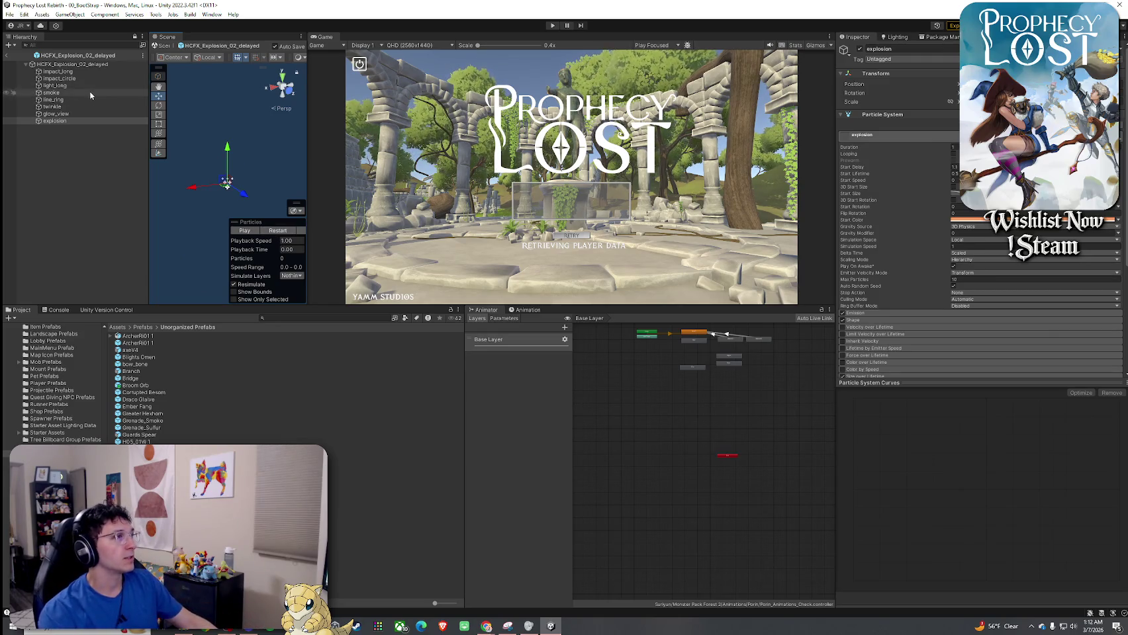
left_click(8, 55)
left_click(10, 14)
left_click(26, 56)
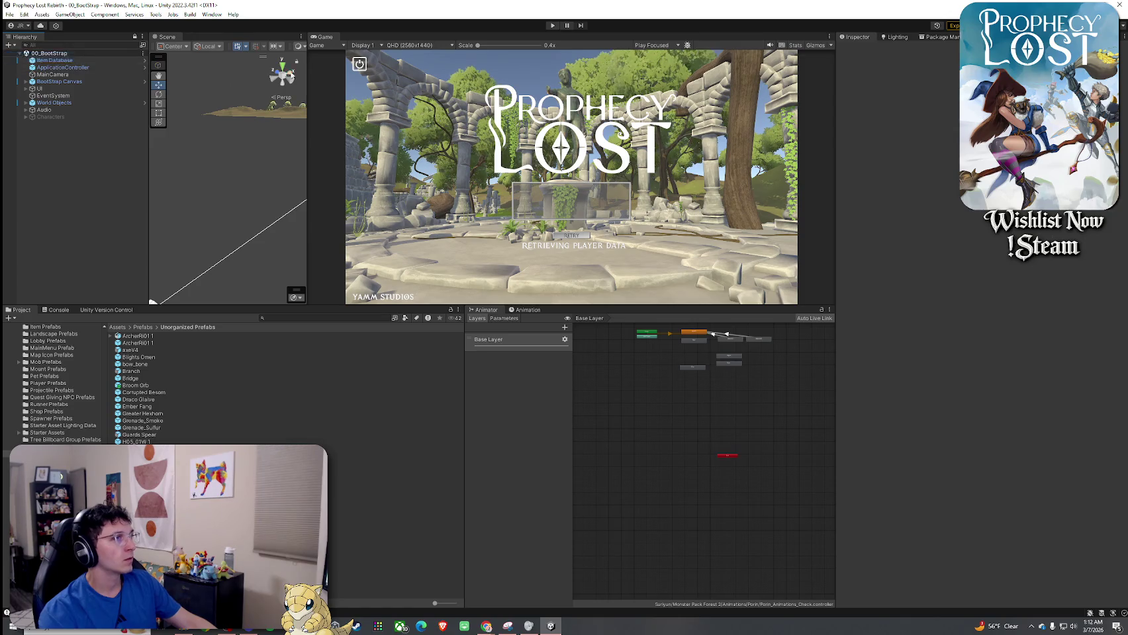
Search the Project for the broom and select the 1_Broom item
left_click(285, 319)
type("i")
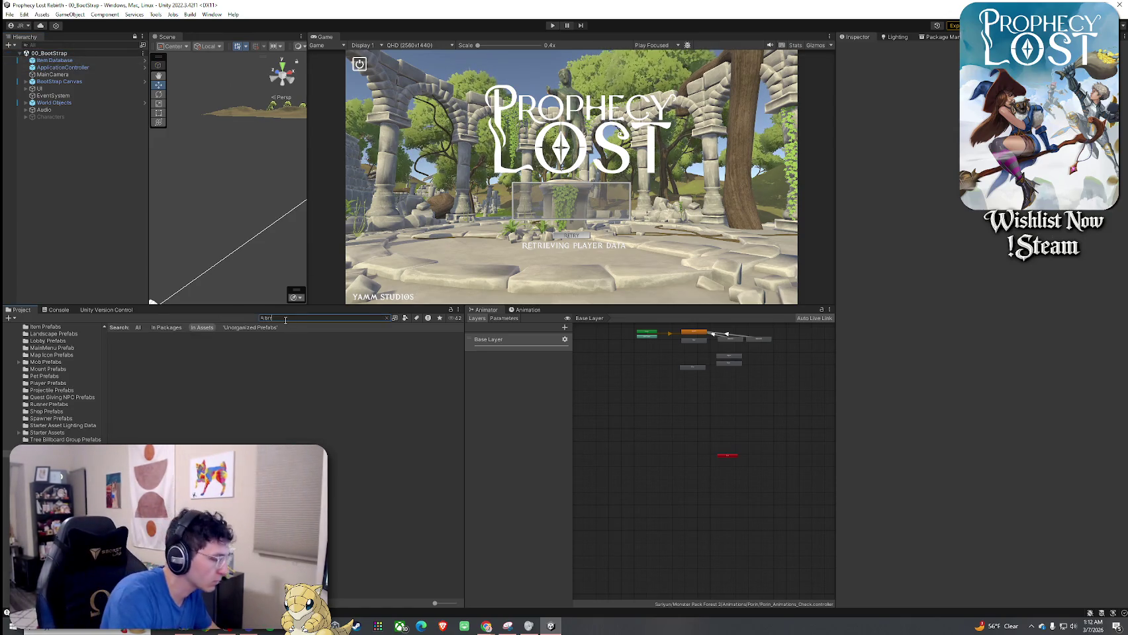
left_click(186, 342)
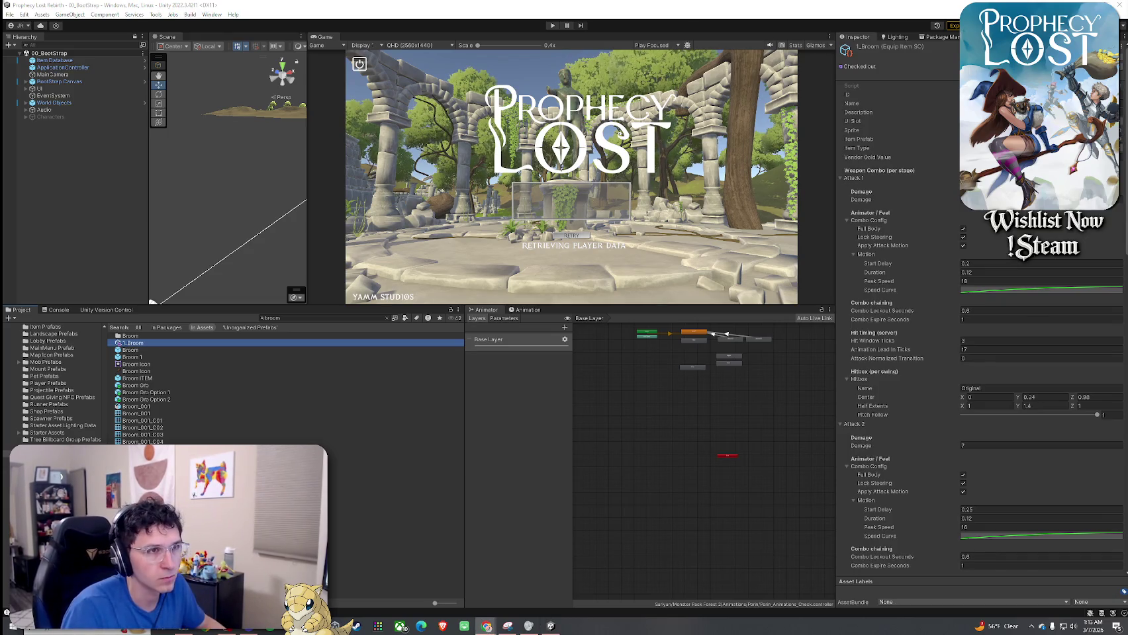
scroll(916, 256, "down", 10)
scroll(930, 339, "down", 15)
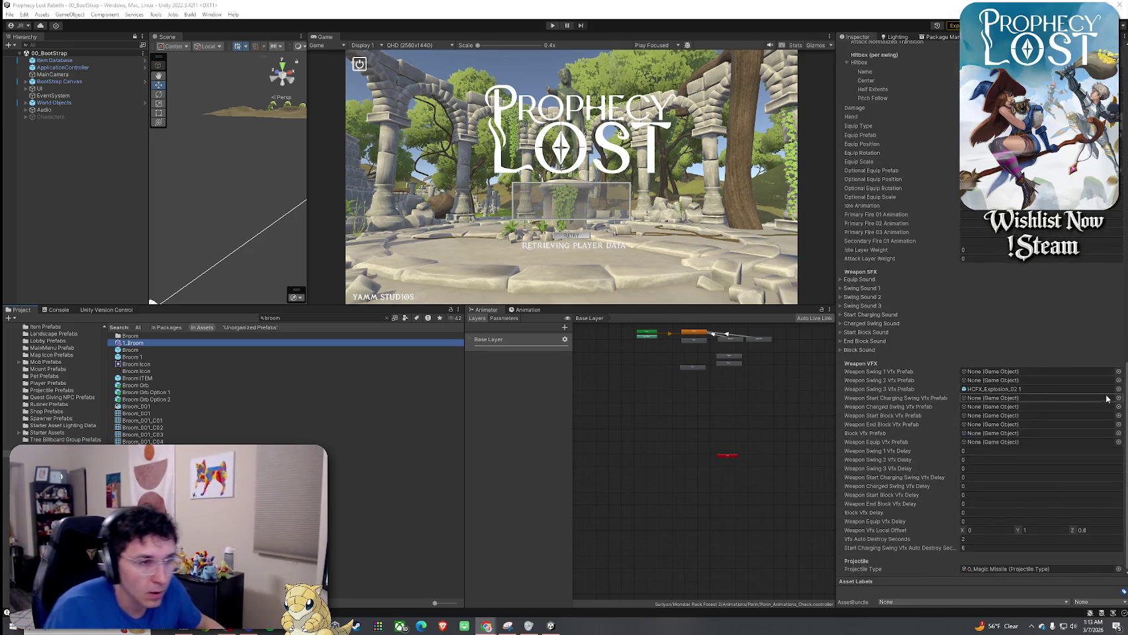
Set Weapon Swing 3 Vfx Prefab to HCFX_Explosion_02_delayed, start the game, and enlarge the Game view
left_click(1117, 389)
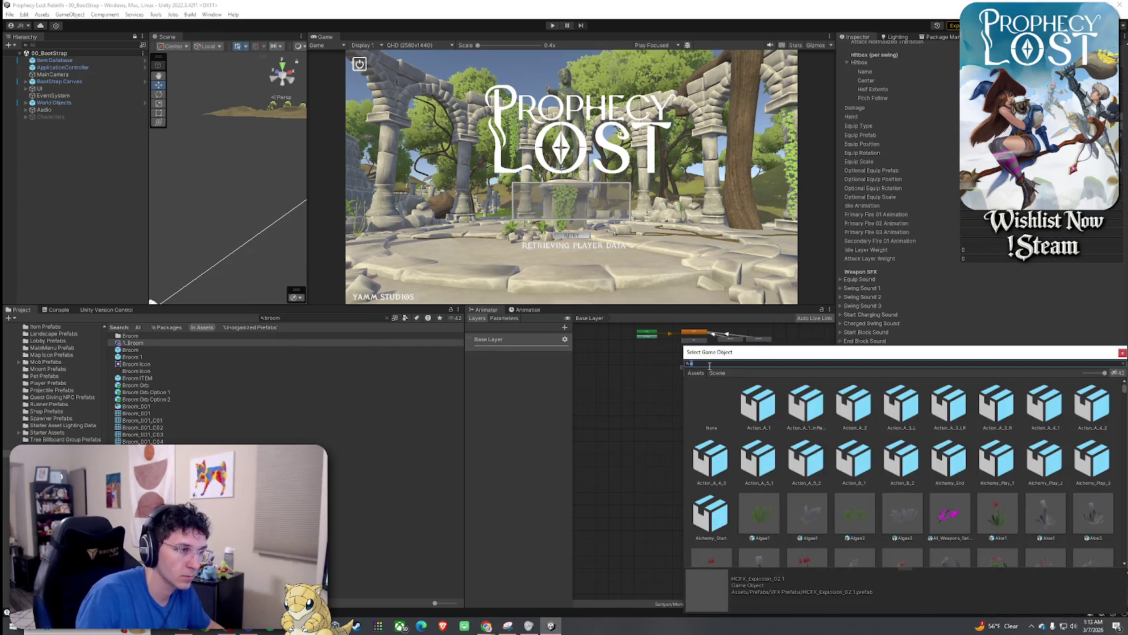
type("axexplosion")
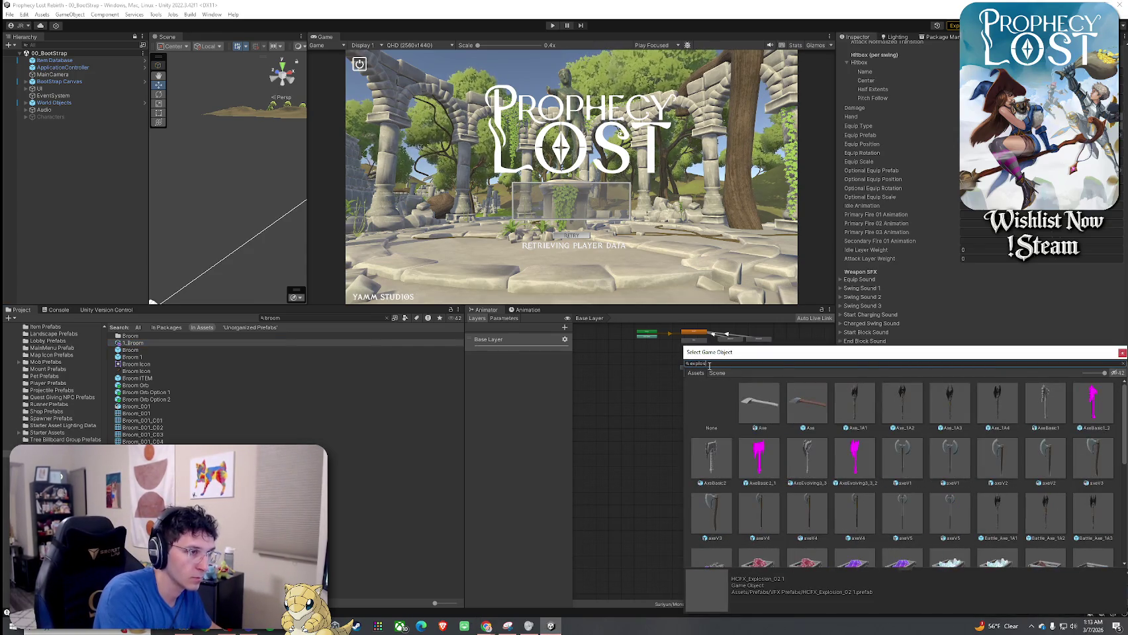
left_click_drag(738, 355, 496, 210)
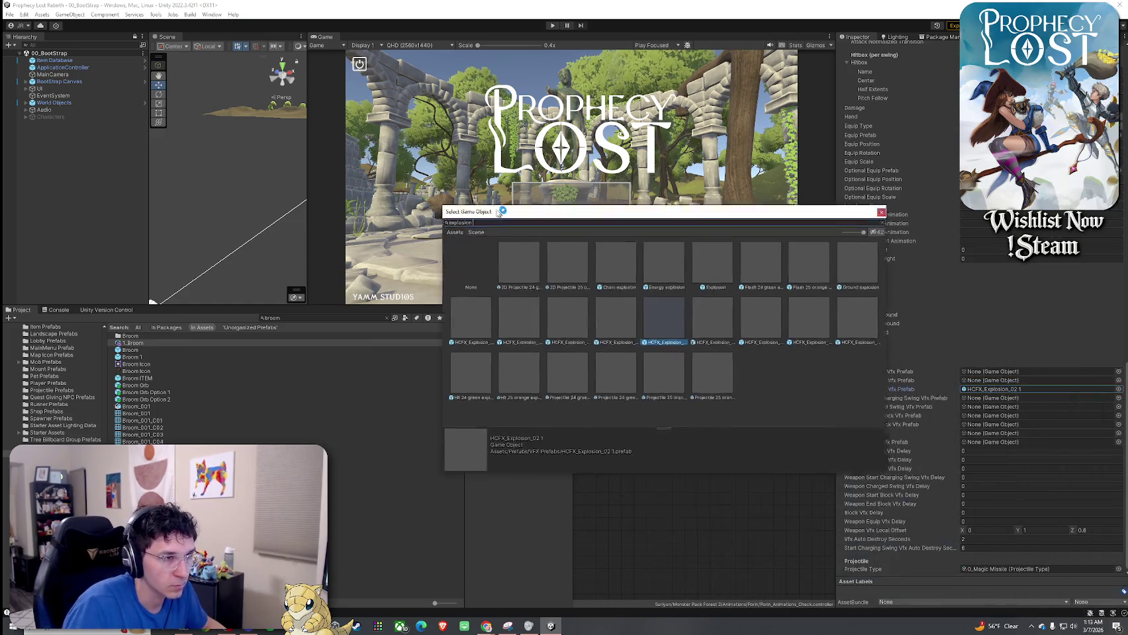
type("delayed")
left_click(521, 268)
left_click(9, 13)
left_click(26, 48)
mouse_move(370, 305)
left_mouse_down()
mouse_move(368, 464)
mouse_move(368, 444)
left_mouse_up()
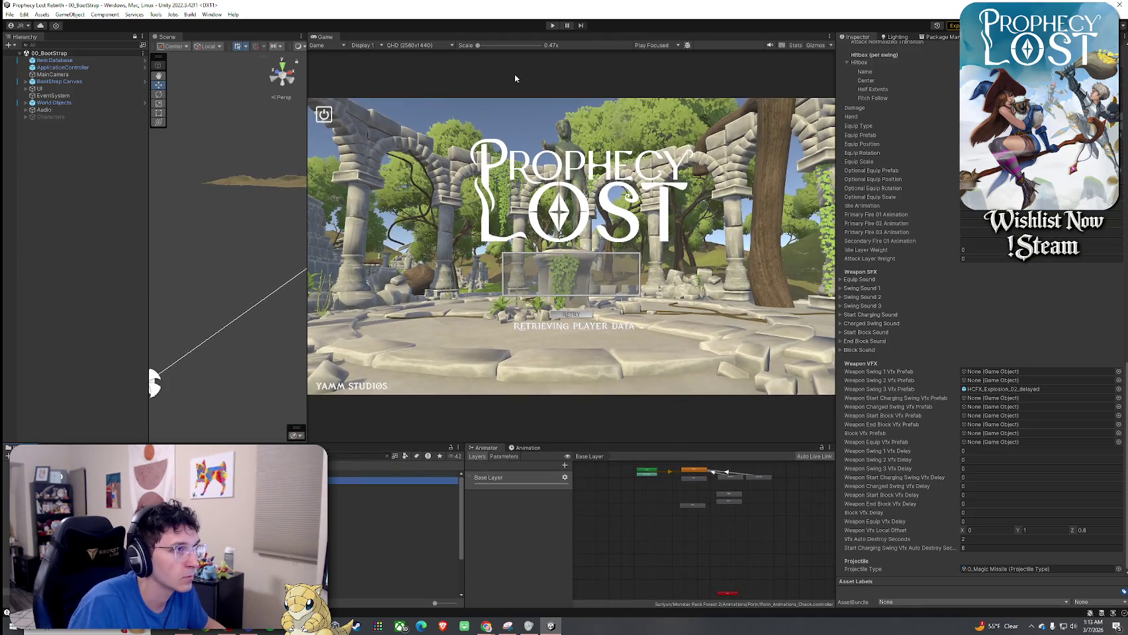
Start Play mode and travel via the World Map into the 02_Test Scene match
key("ctrl+p")
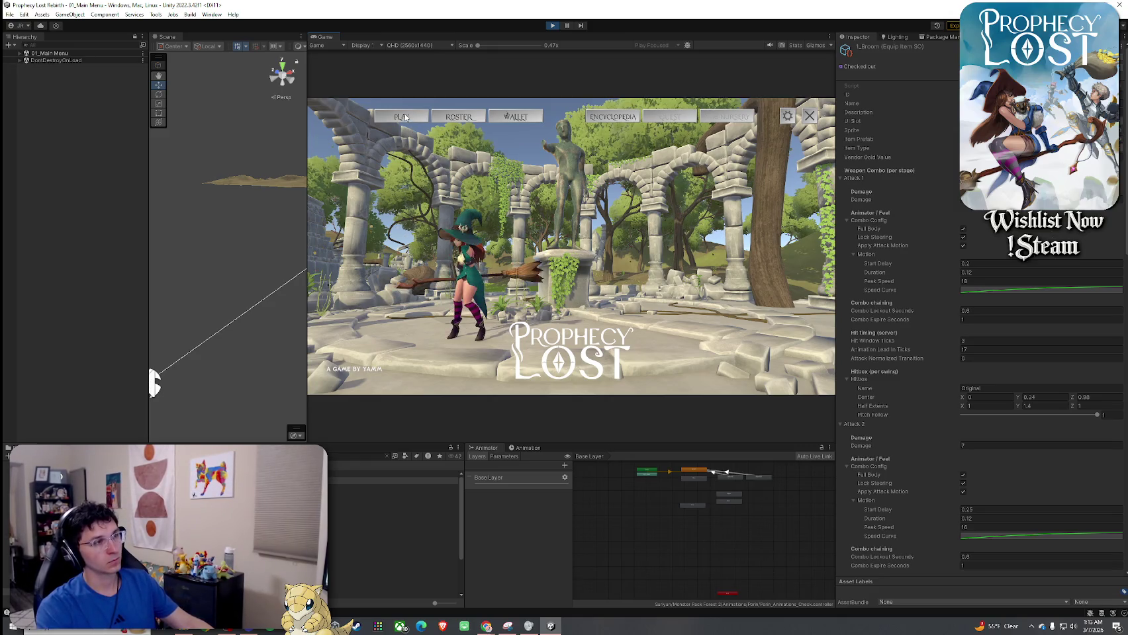
left_click(575, 250)
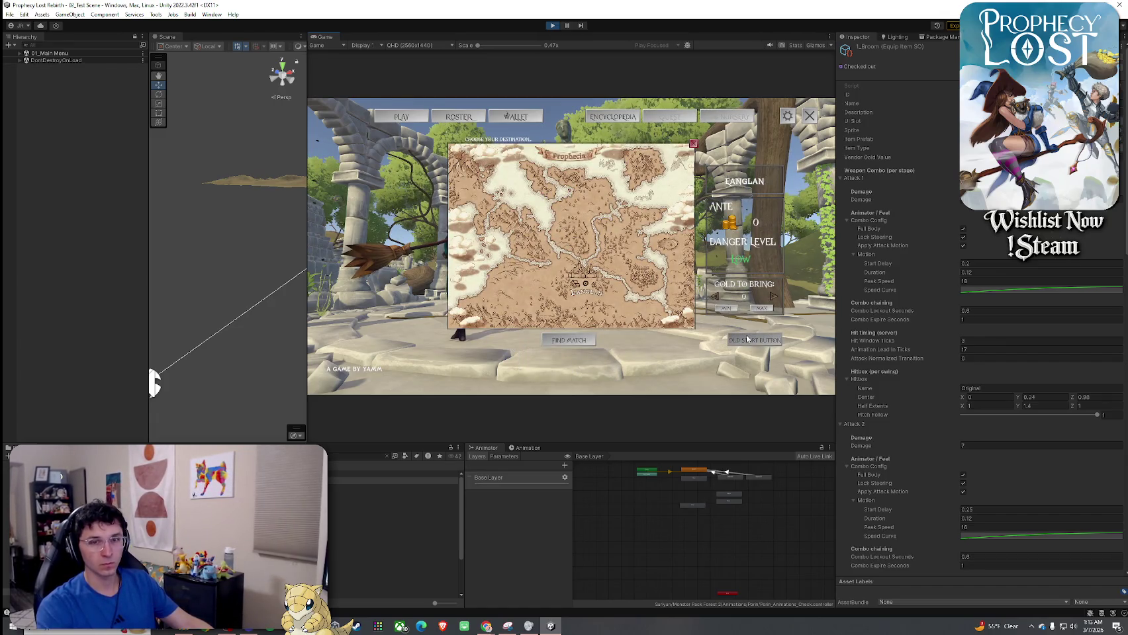
left_click(748, 339)
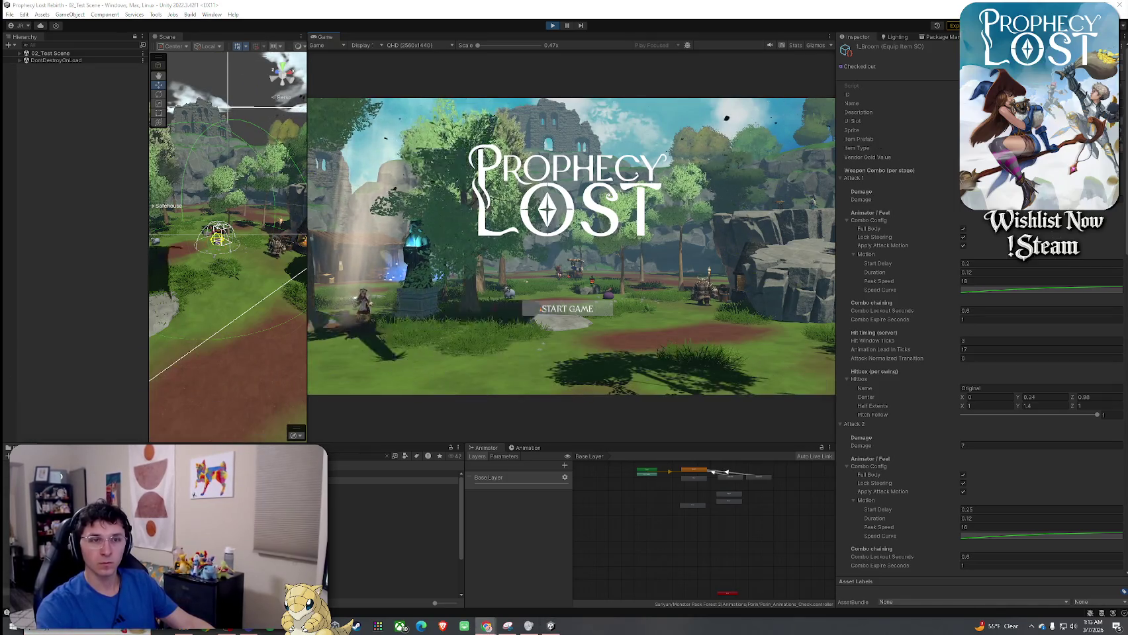
key("XF86AudioLowerVolume")
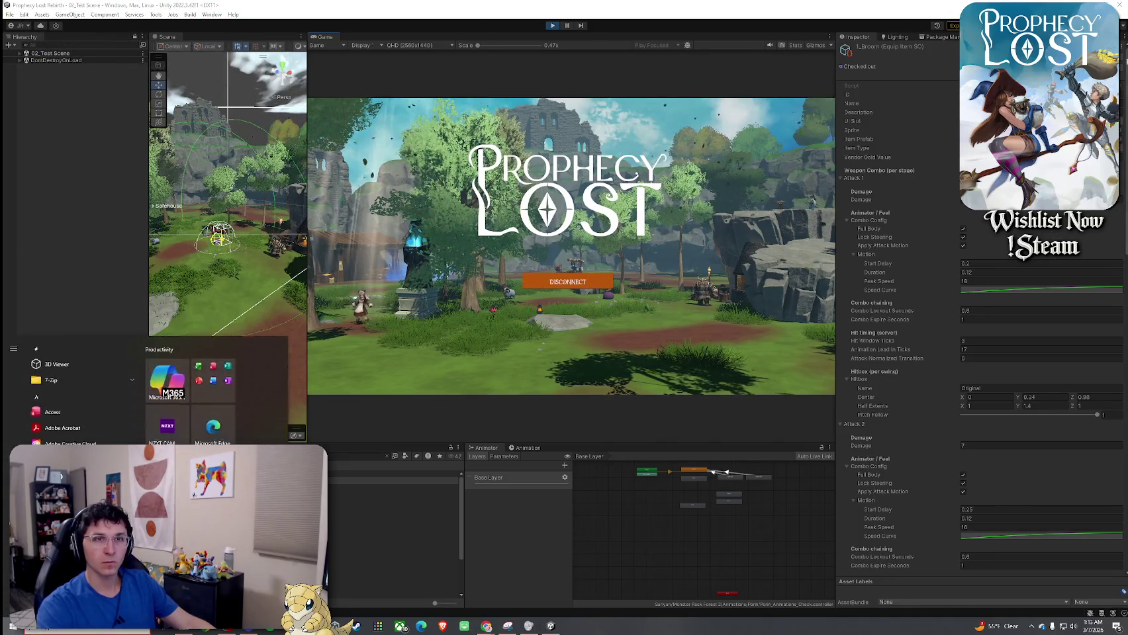
left_click(658, 210)
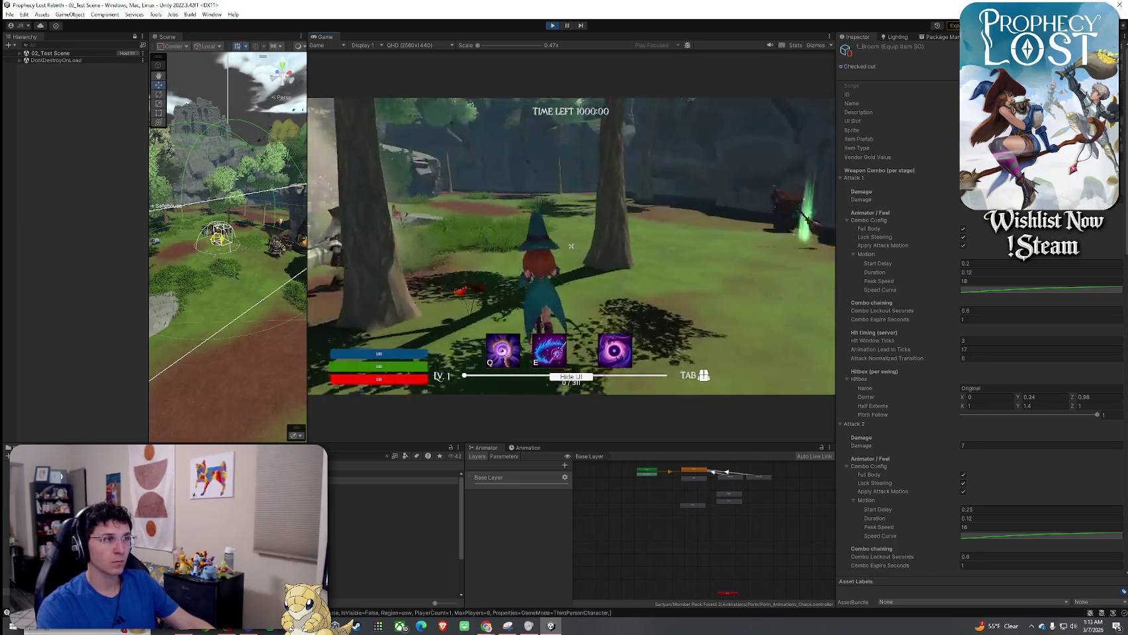
Move the witch toward the village and swing the broom through the three-hit combo
key("w")
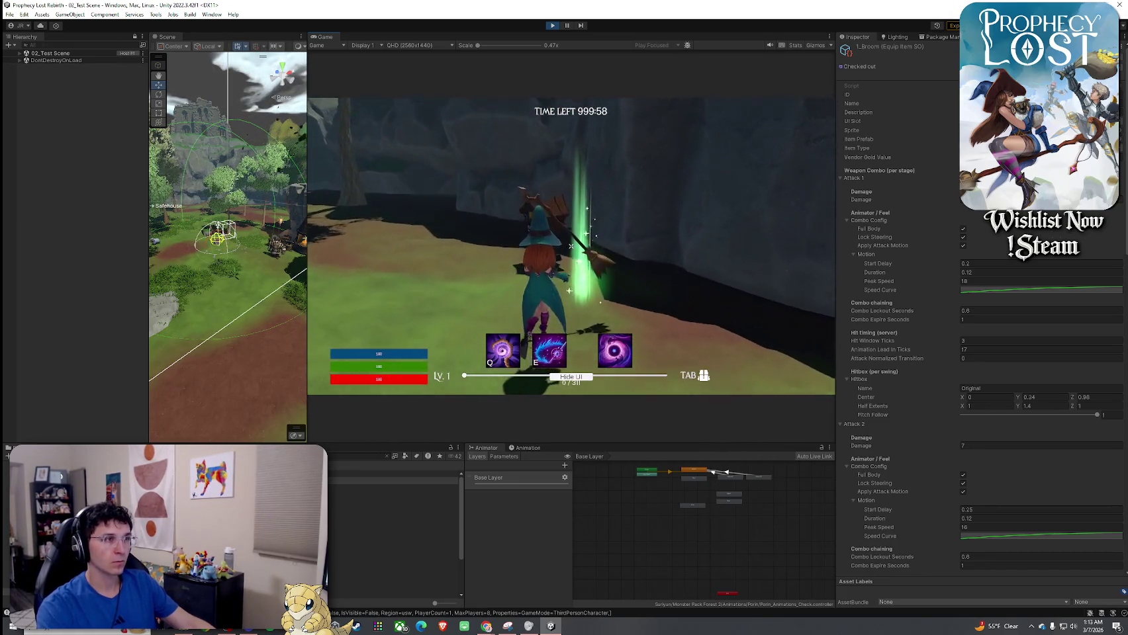
key("Tab")
key("Tab")
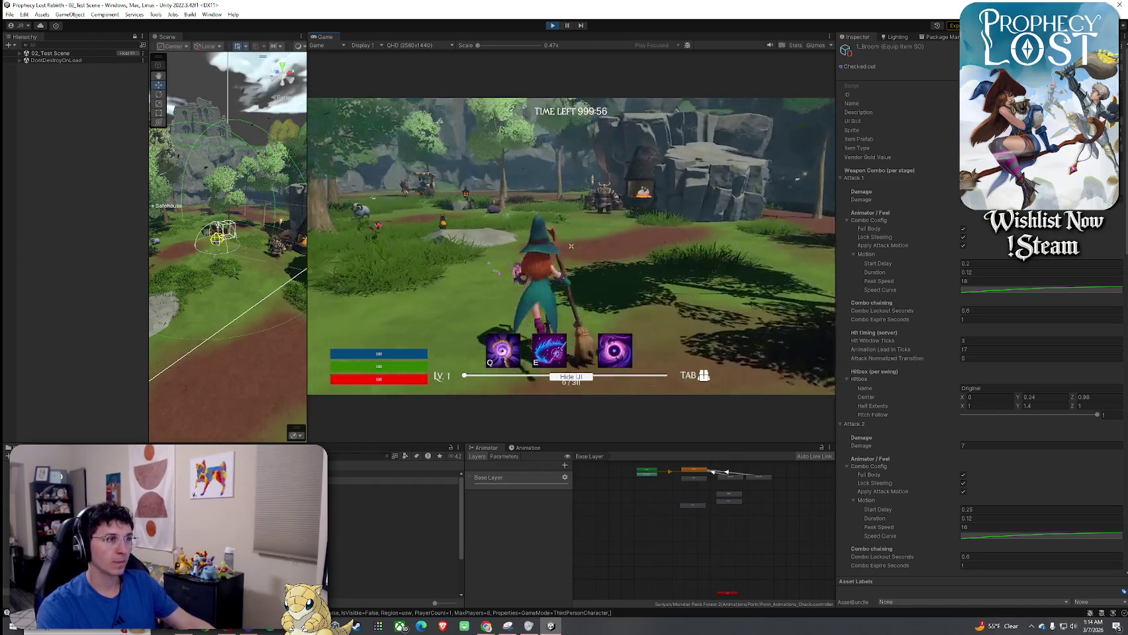
left_click(570, 246)
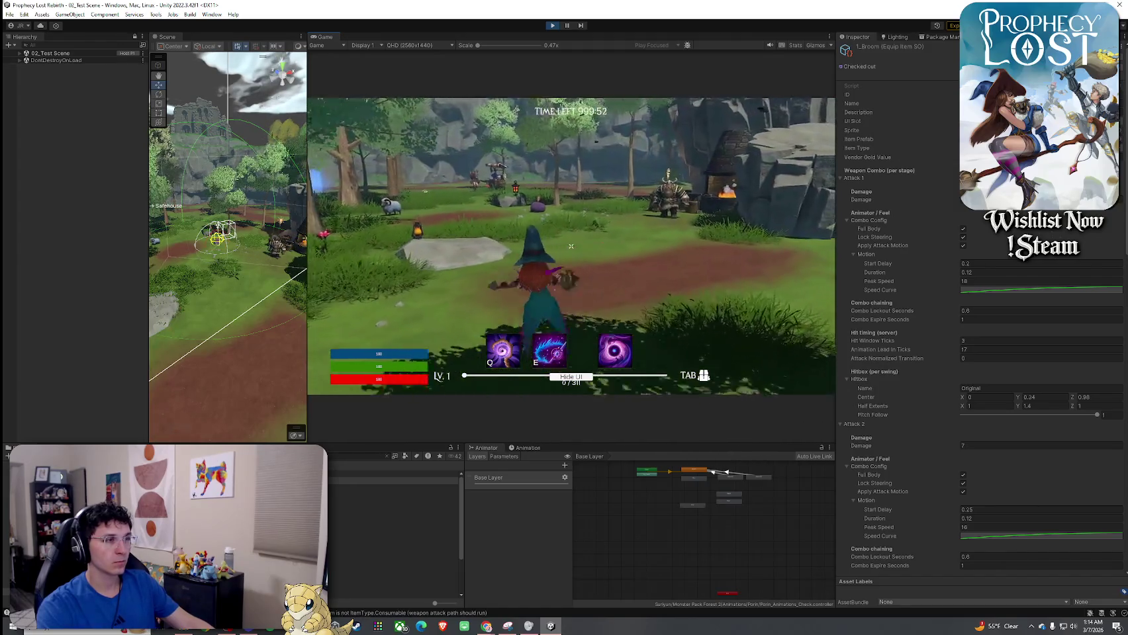
left_click(570, 247)
left_click(571, 246)
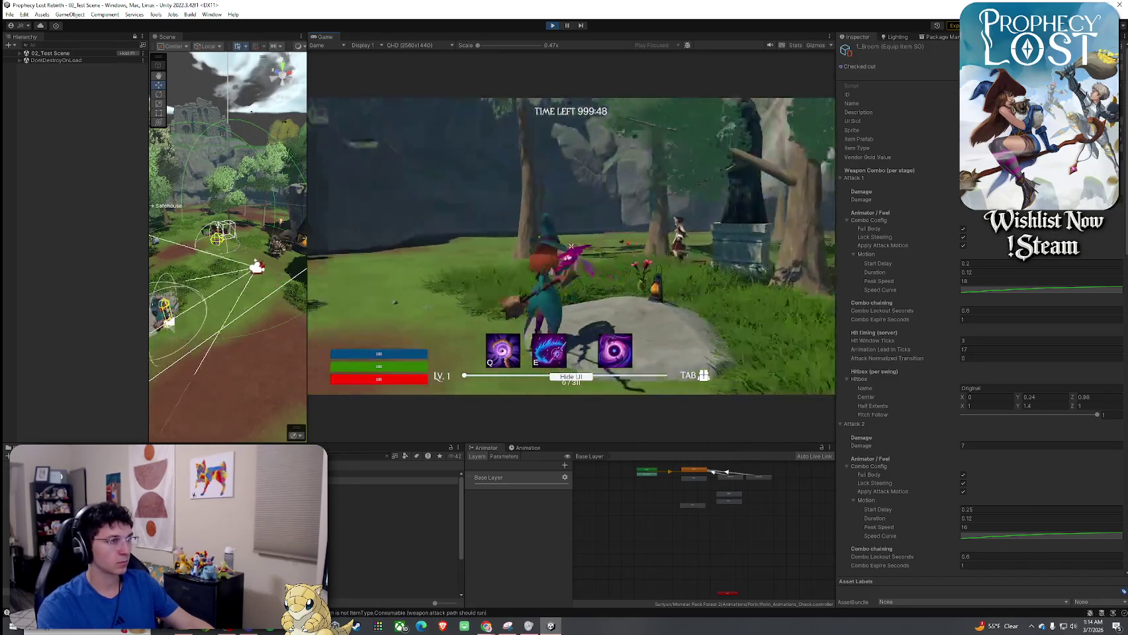
left_click(571, 246)
left_click(570, 246)
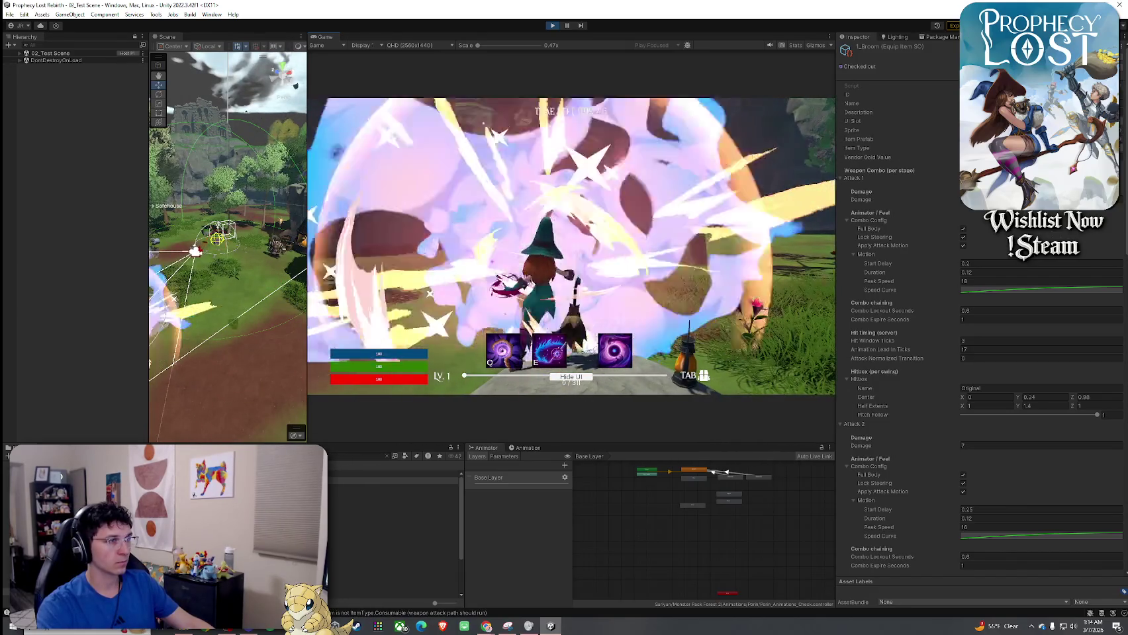
Scroll the 1_Broom Inspector to Weapon VFX and open the third-swing explosion prefab
key("super")
scroll(906, 300, "down", 5)
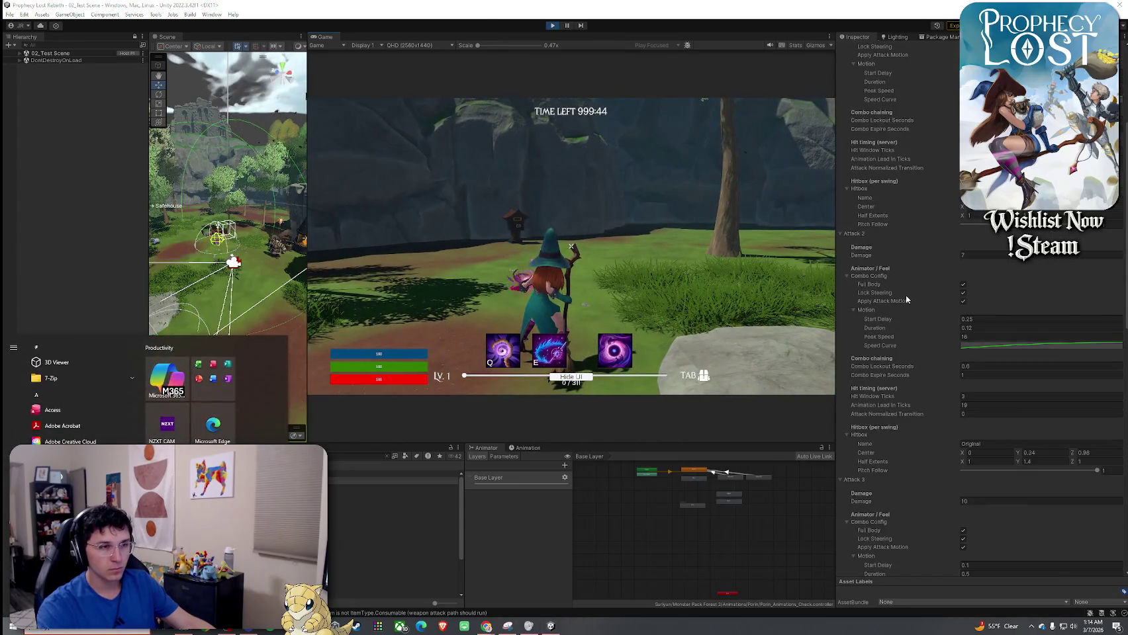
scroll(905, 297, "down", 5)
scroll(906, 294, "down", 10)
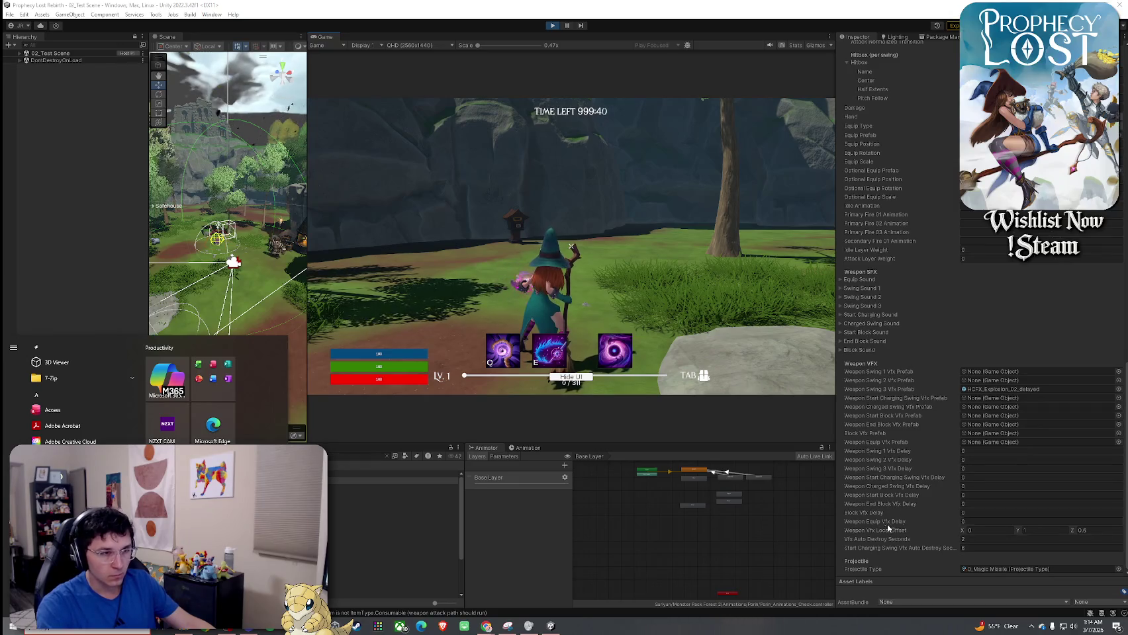
left_click(881, 531)
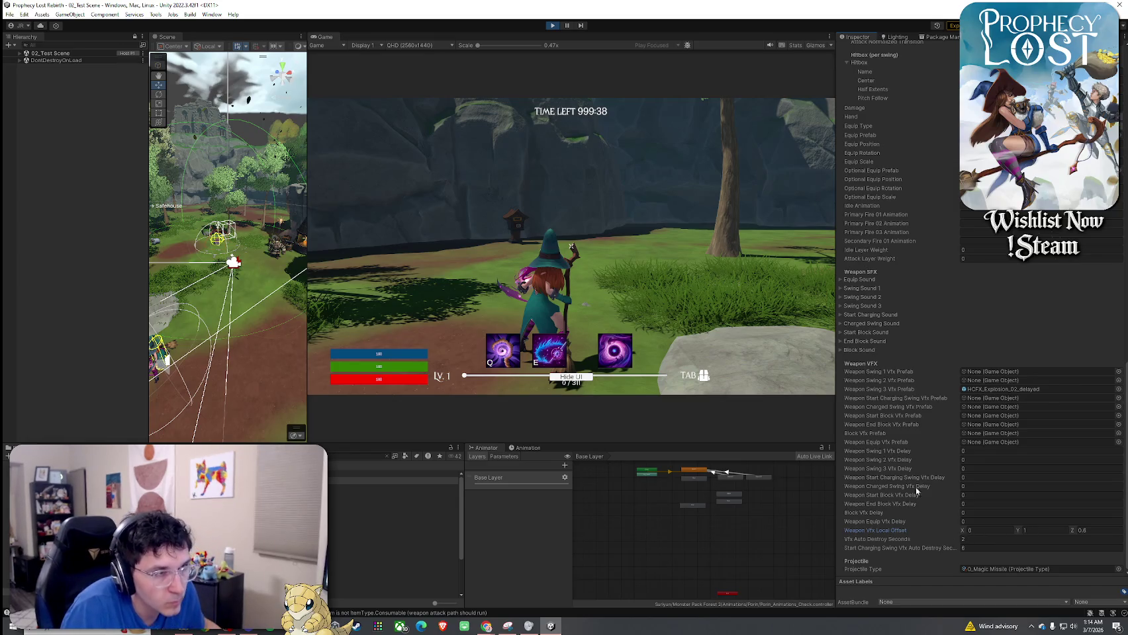
left_click(1029, 389)
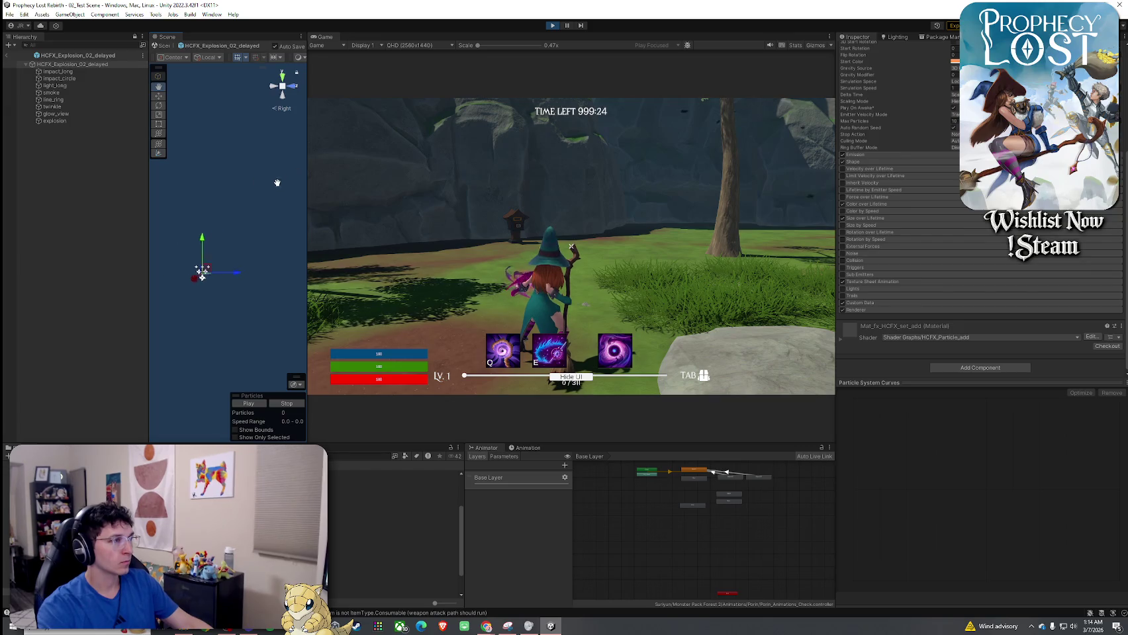
Nudge the explosion object right, then test a three-swing broom combo in game
scroll(915, 173, "up", 4)
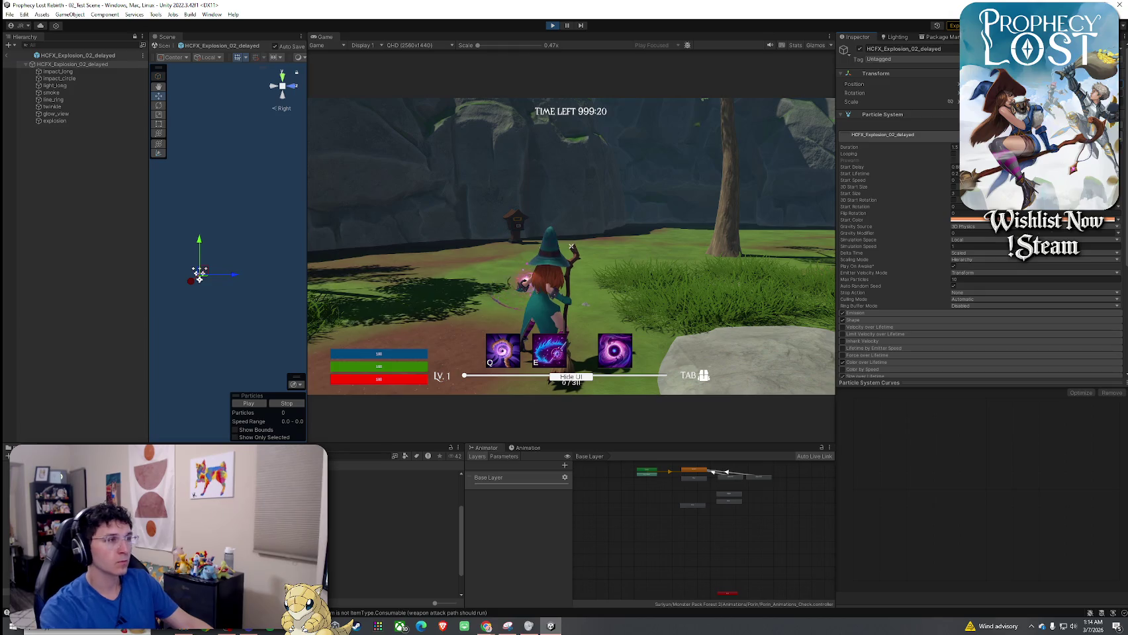
left_click_drag(199, 280, 213, 280)
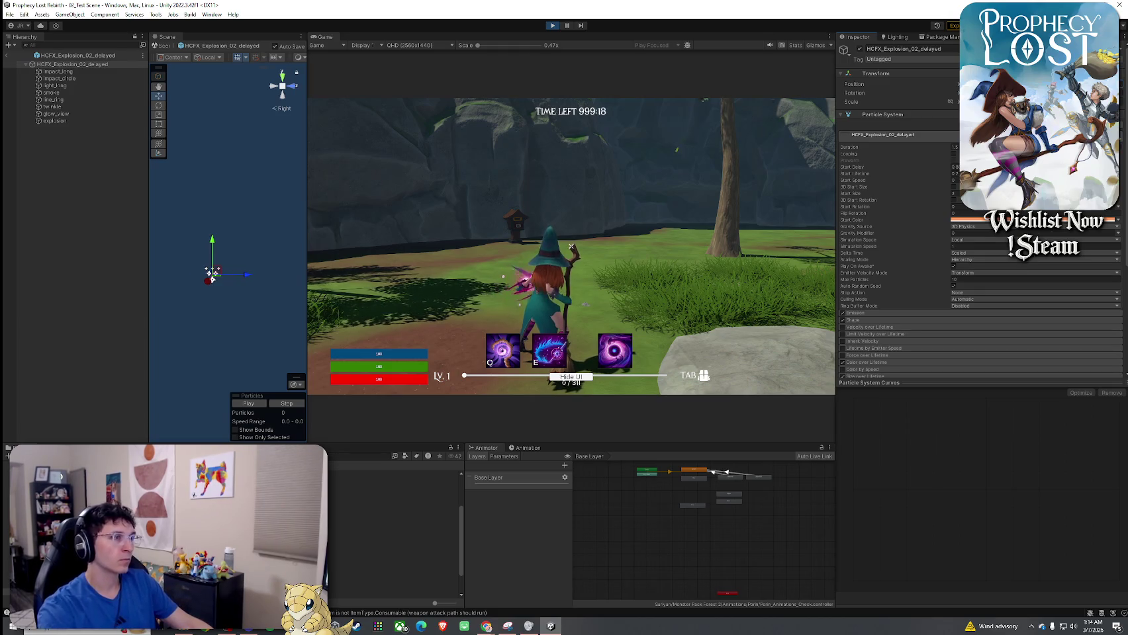
left_click(579, 228)
key("w")
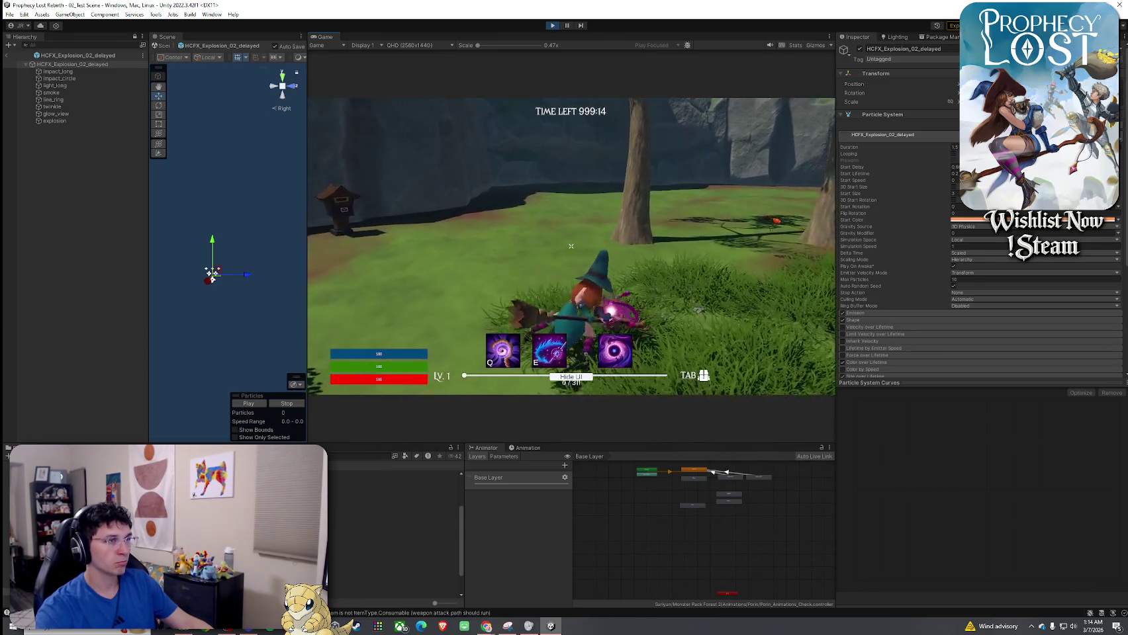
left_click(571, 246)
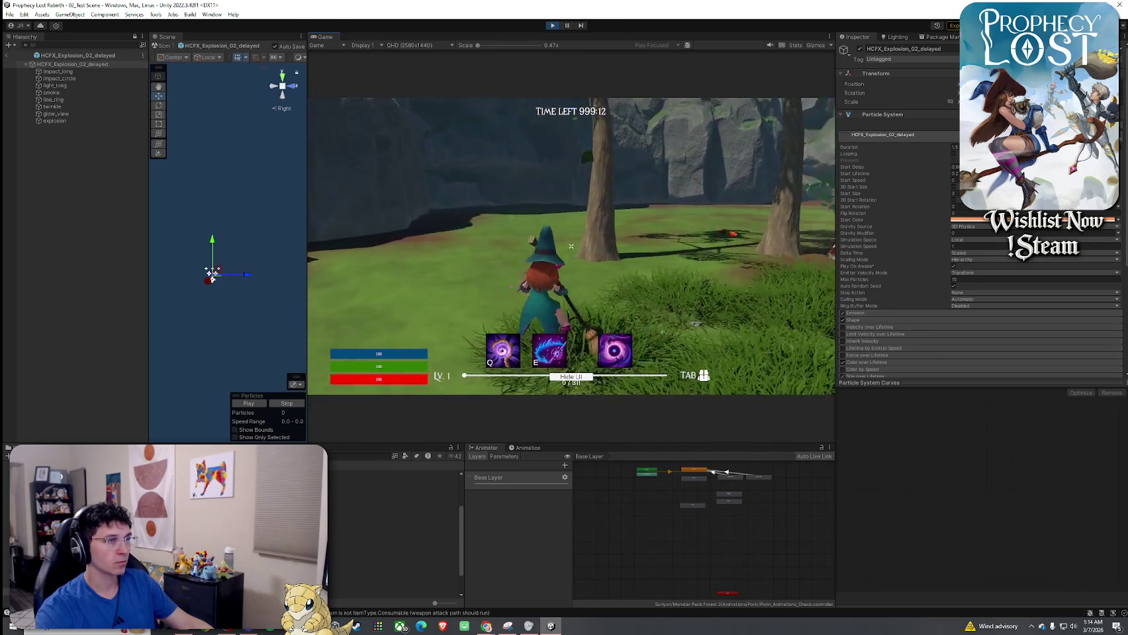
left_click(571, 246)
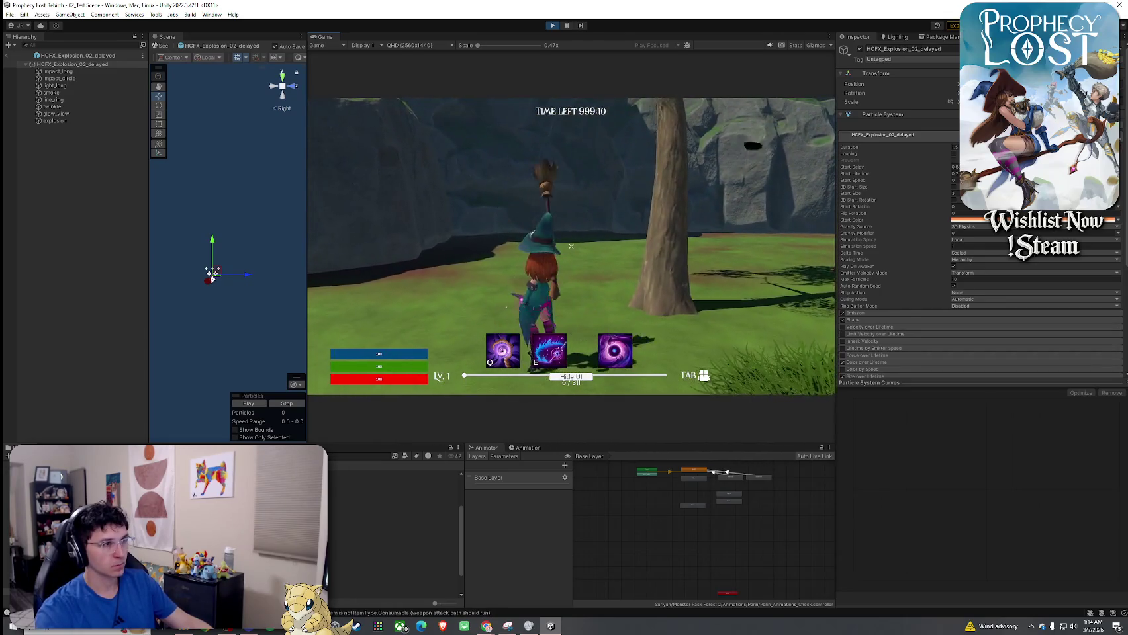
left_click(571, 247)
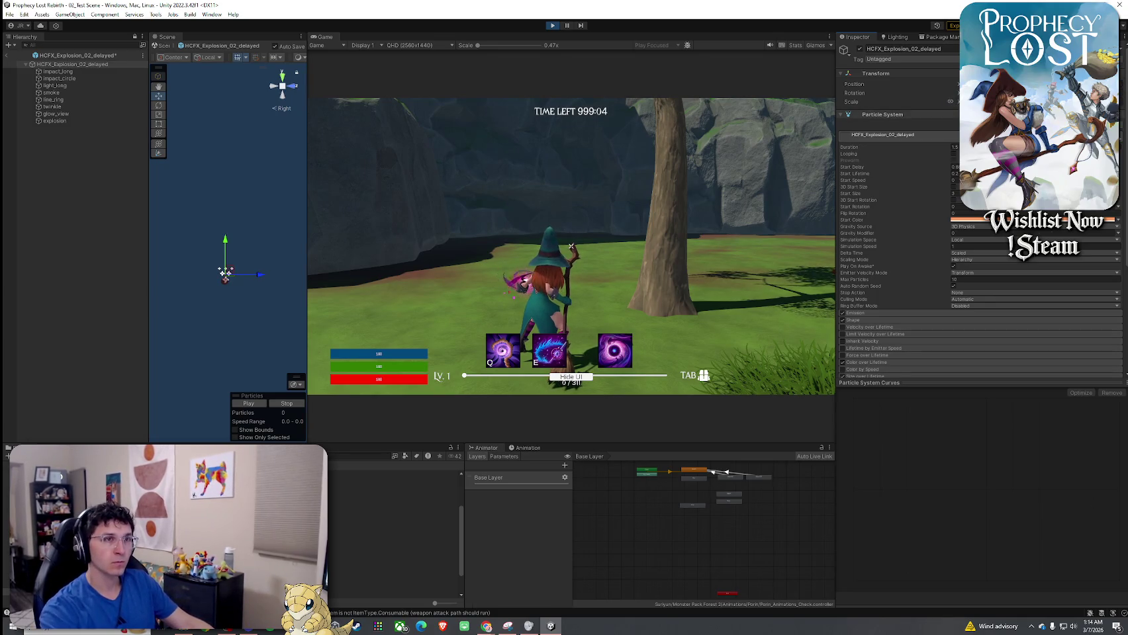
Repeat broom combos while running forward to retrigger the delayed explosion
left_click(571, 246)
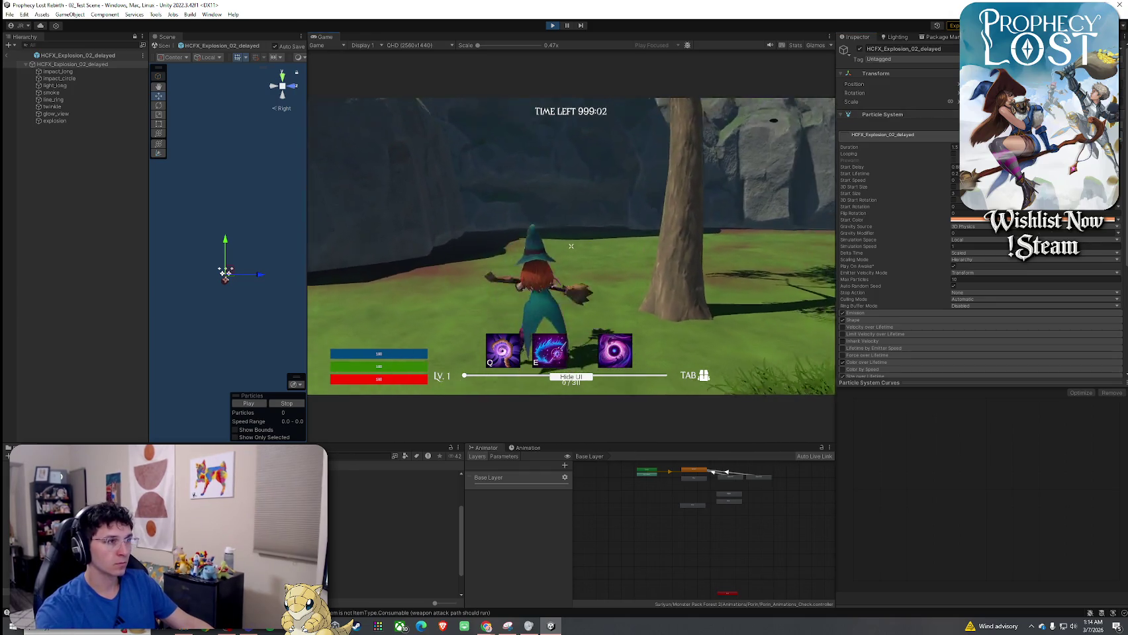
left_click(571, 246)
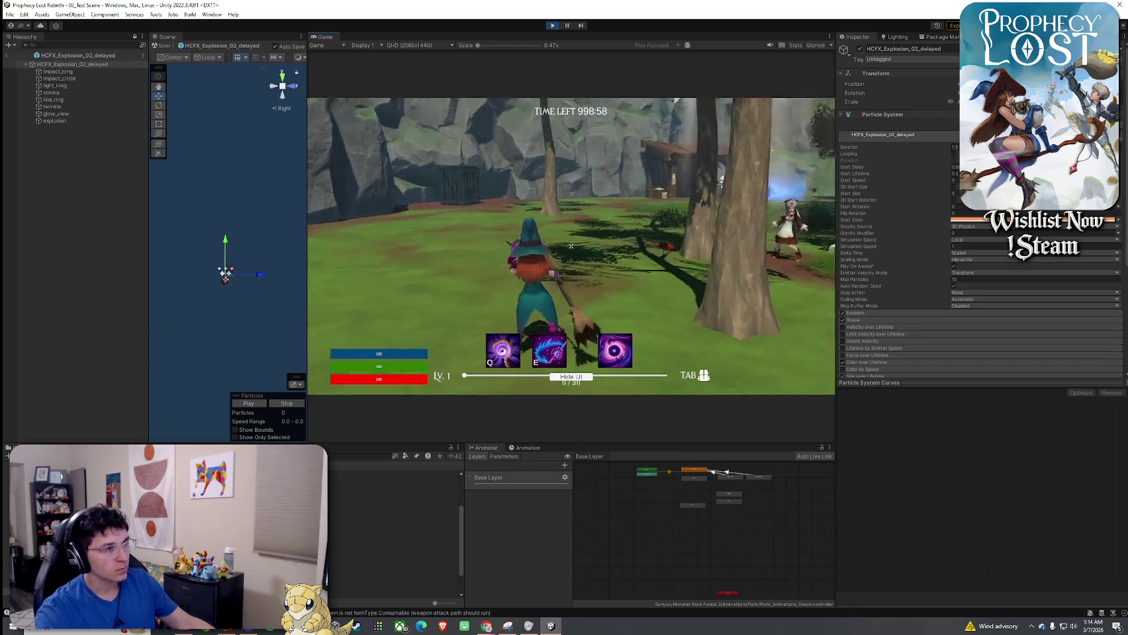
left_click(571, 247)
left_click(571, 246)
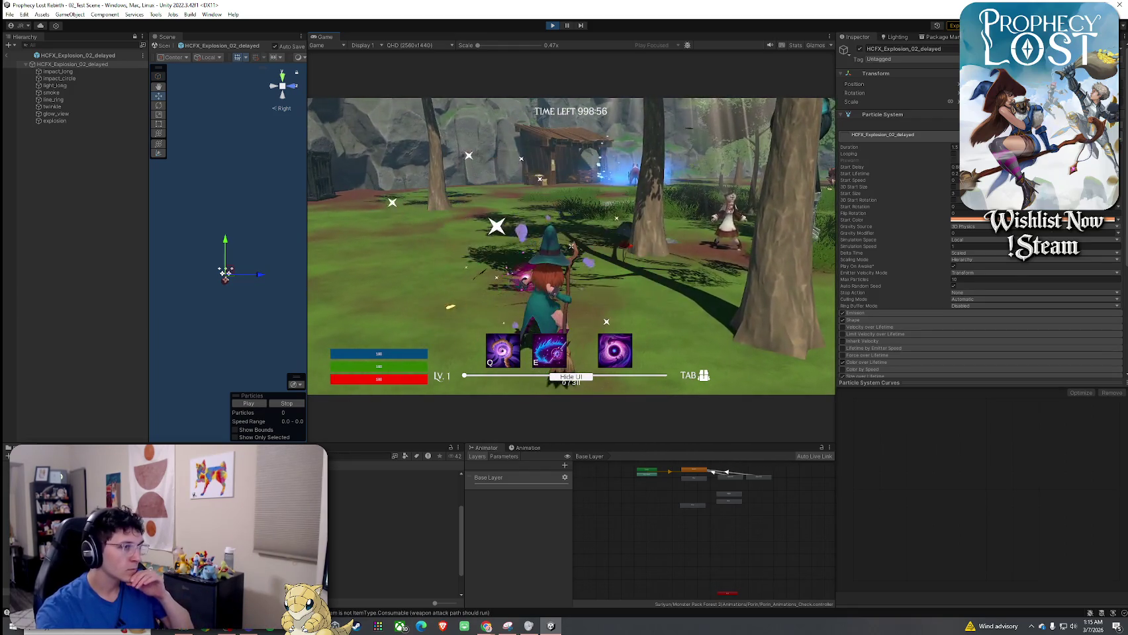
key("w")
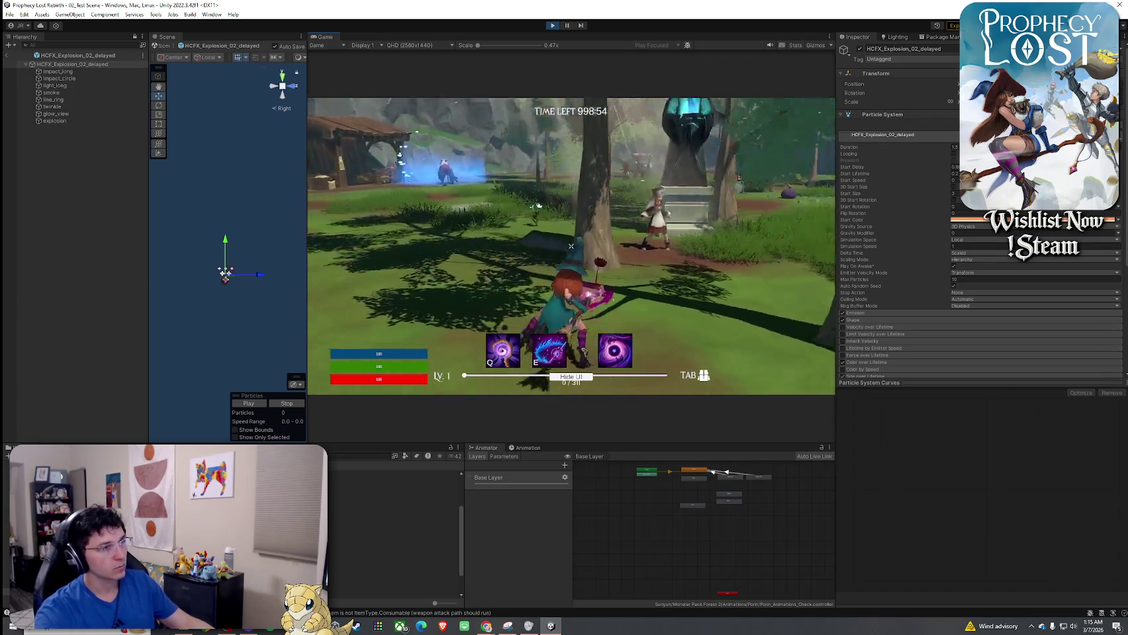
left_click(571, 247)
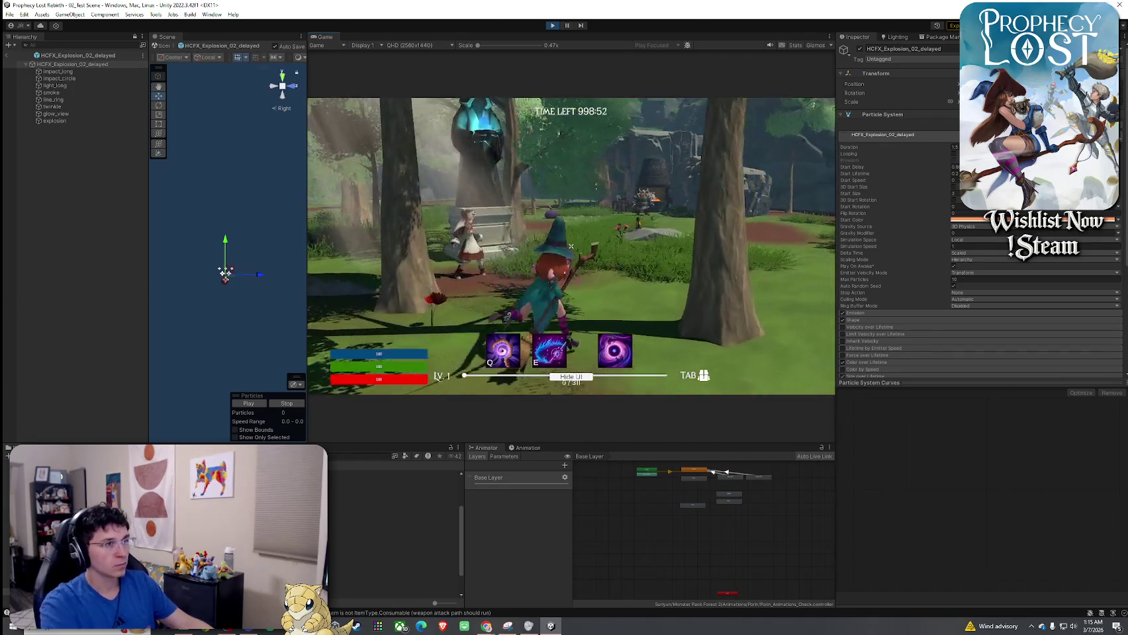
Select the Draco Glaive prefab, then the 1_Broom equip item, in the Project window
key("super")
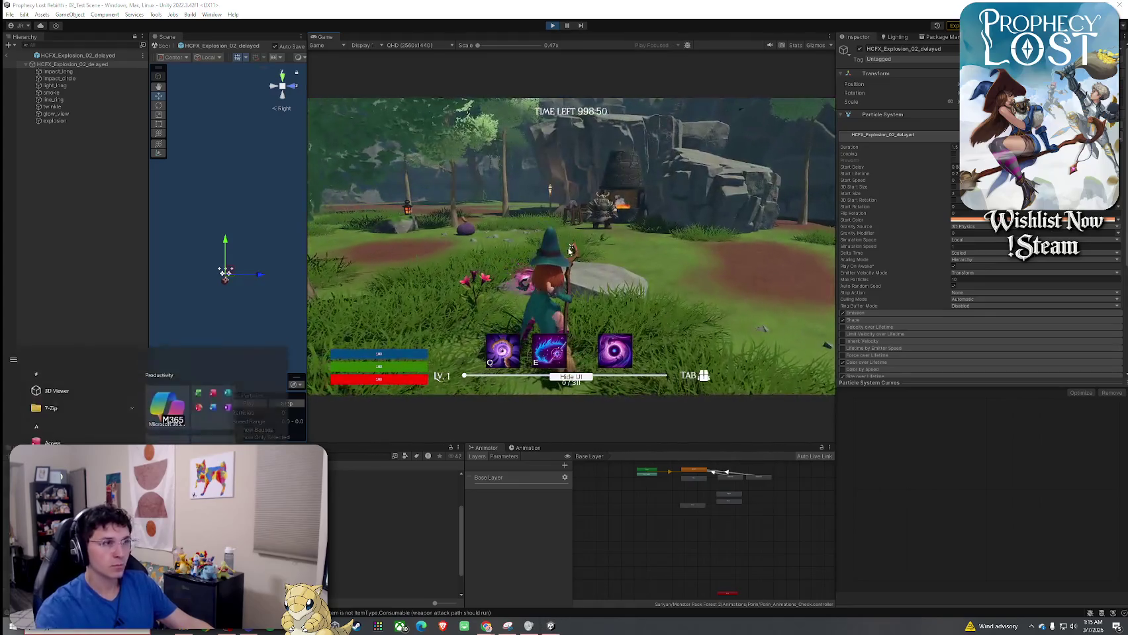
left_click(333, 478)
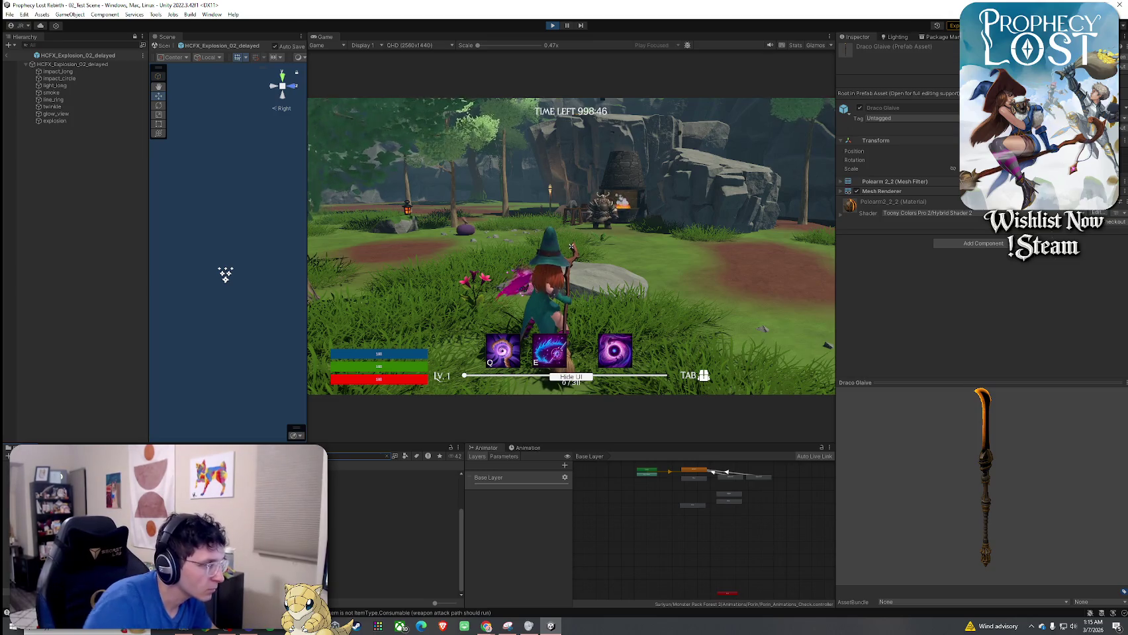
left_click(370, 481)
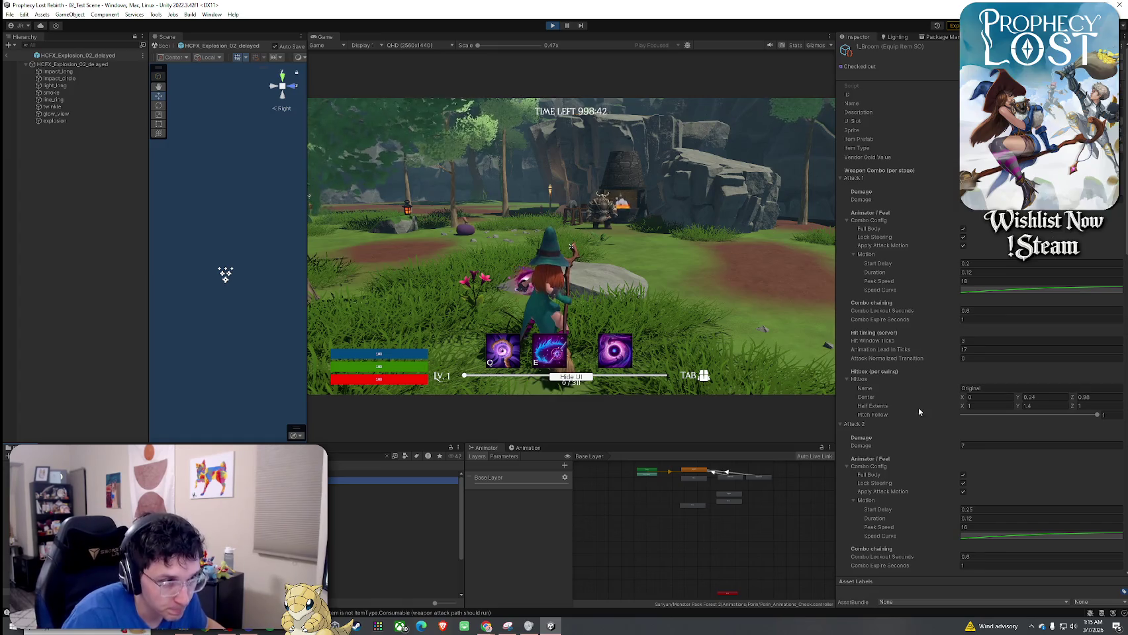
Scroll the 1_Broom Inspector down to the Attack 3 damage and timing settings
scroll(919, 408, "down", 2)
scroll(899, 388, "up", 2)
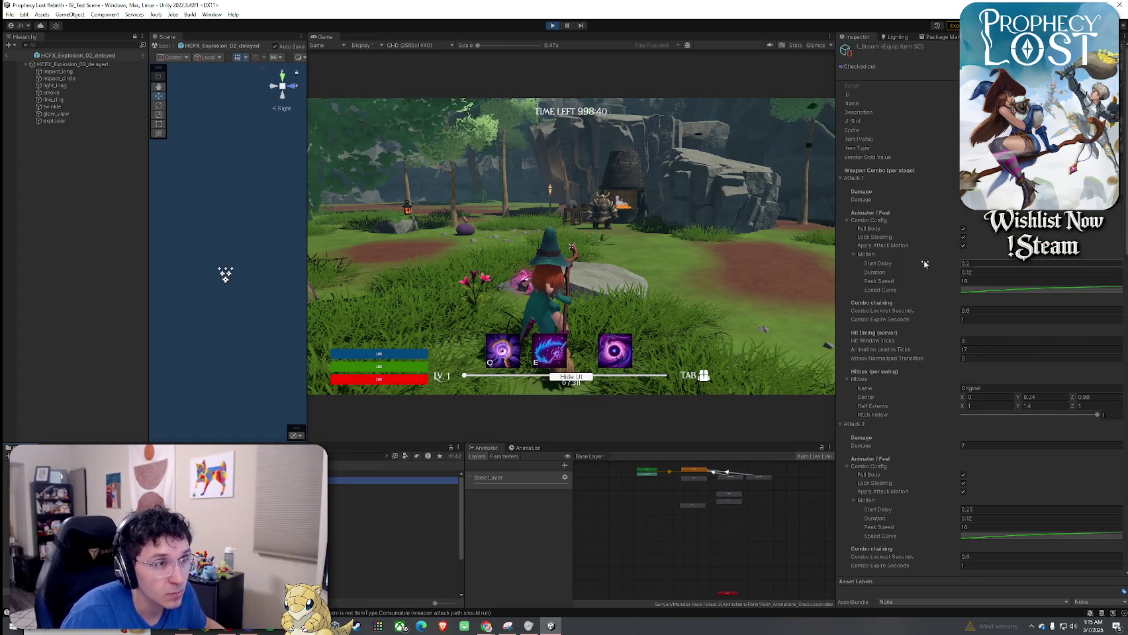
scroll(924, 264, "down", 10)
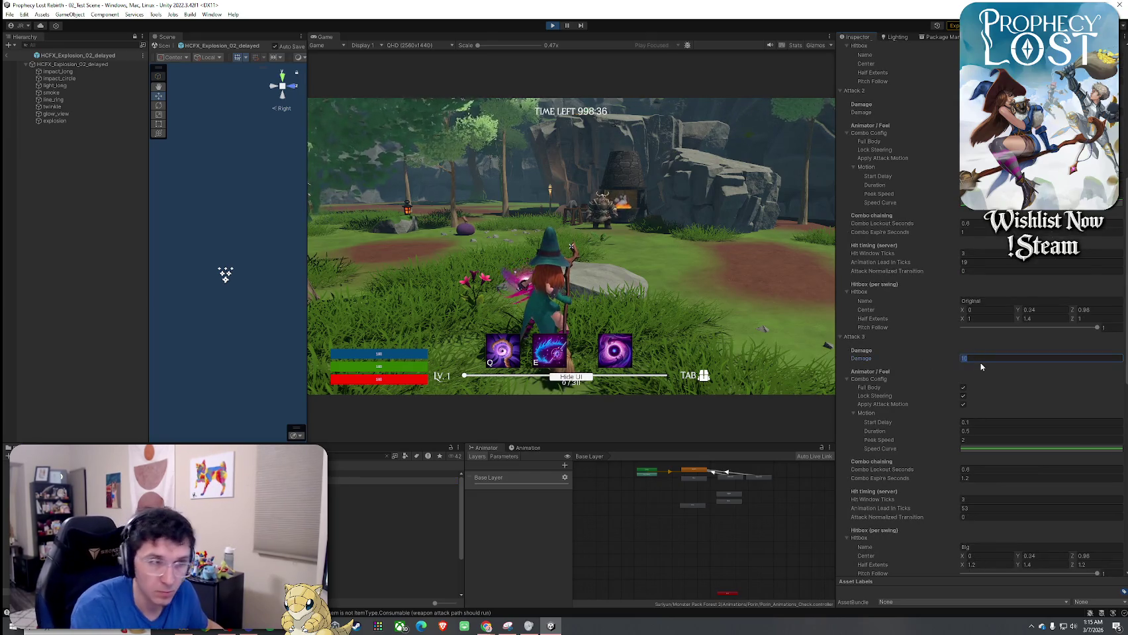
type("20")
scroll(924, 395, "down", 3)
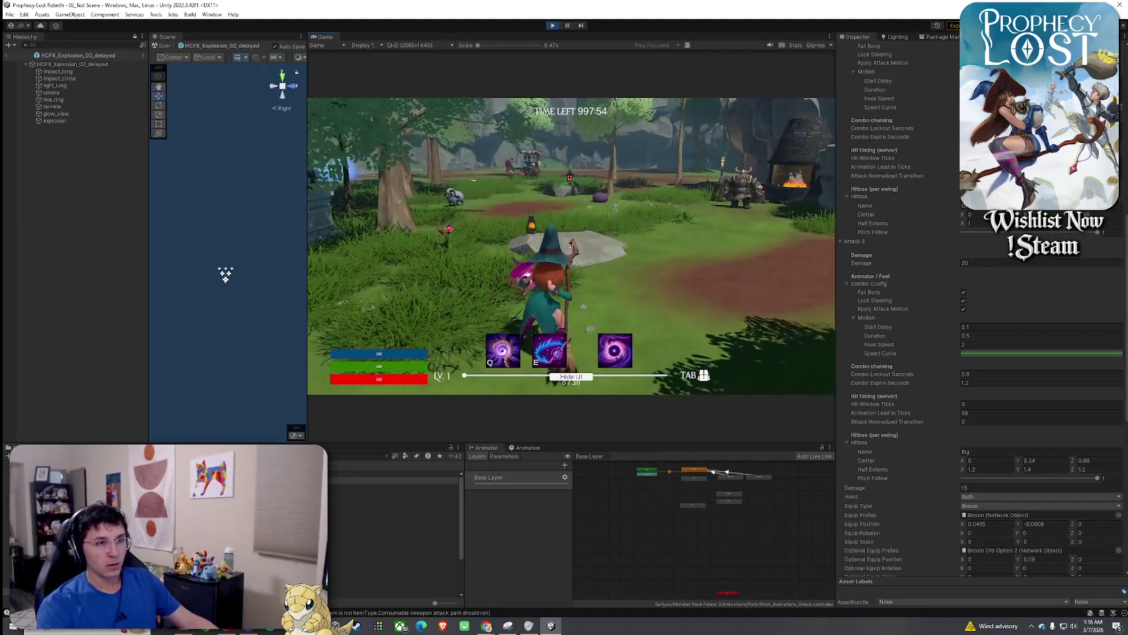
Select HCFX_Explosion_02_delayed in the Hierarchy and swing the broom to test it
key("super")
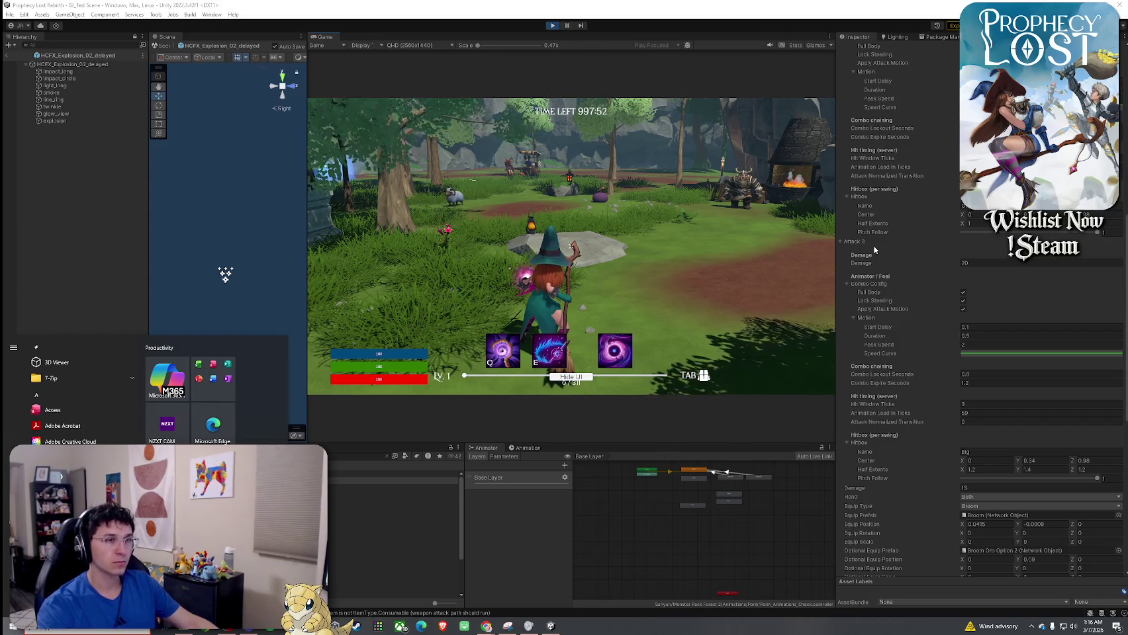
key("super")
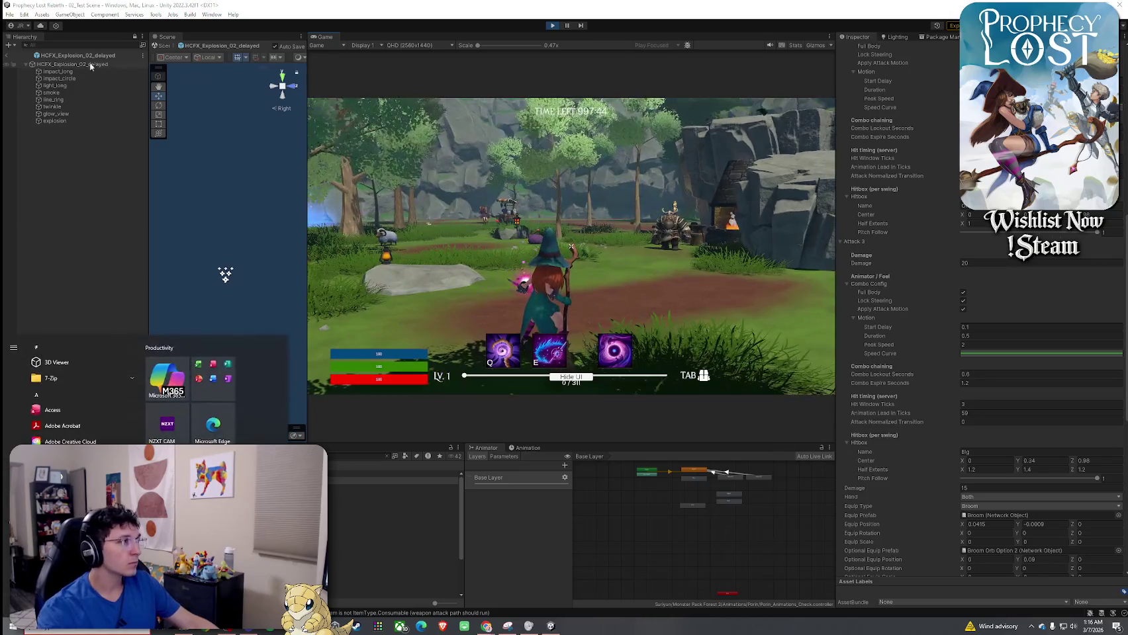
left_click(225, 275)
scroll(867, 197, "up", 5)
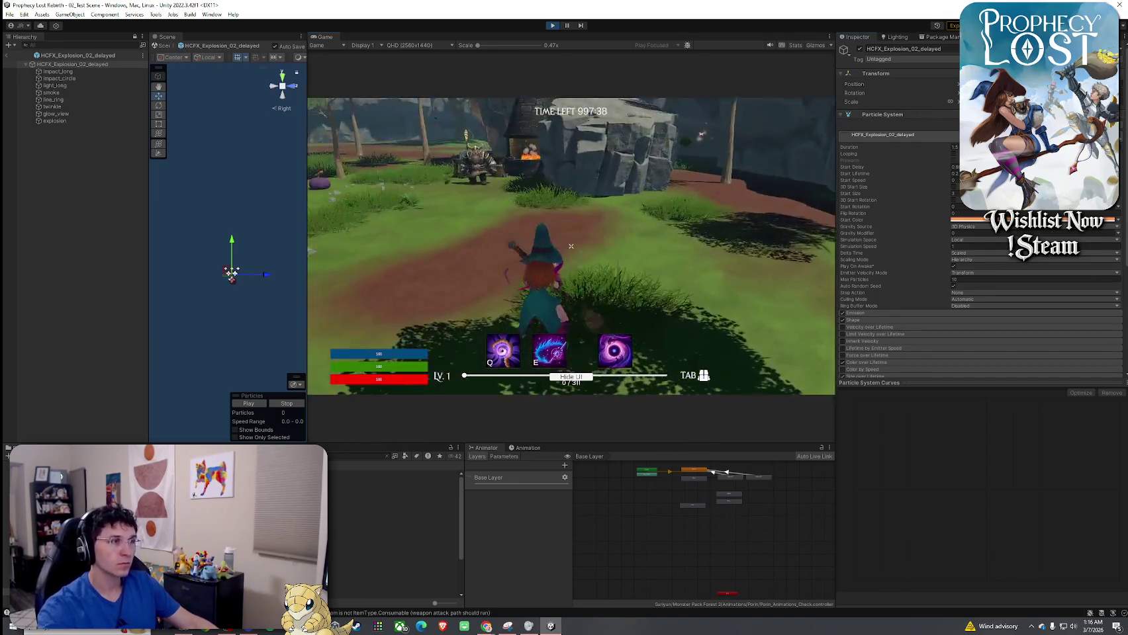
left_click(571, 246)
Leave Prefab Mode and return to the running 02_Test Scene
key("super")
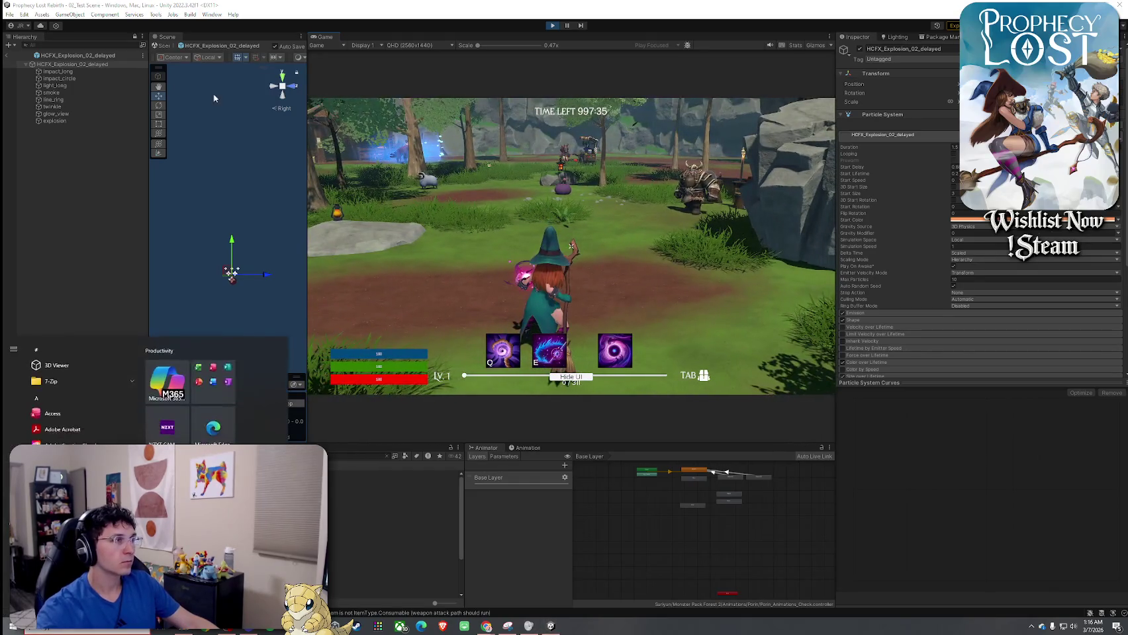
left_click(8, 55)
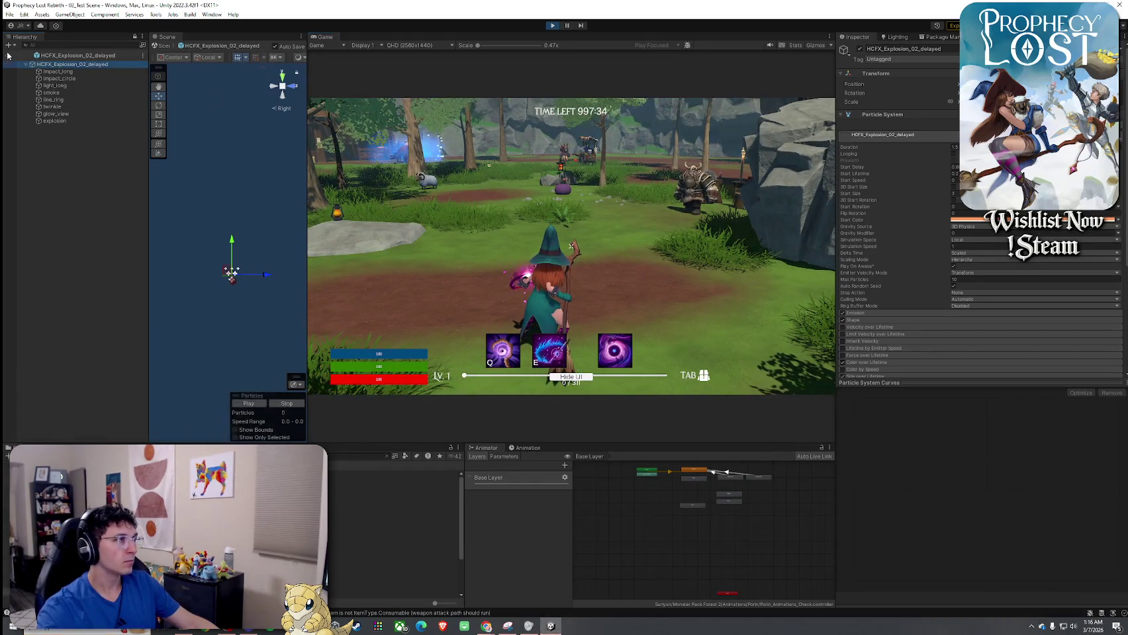
left_click(587, 261)
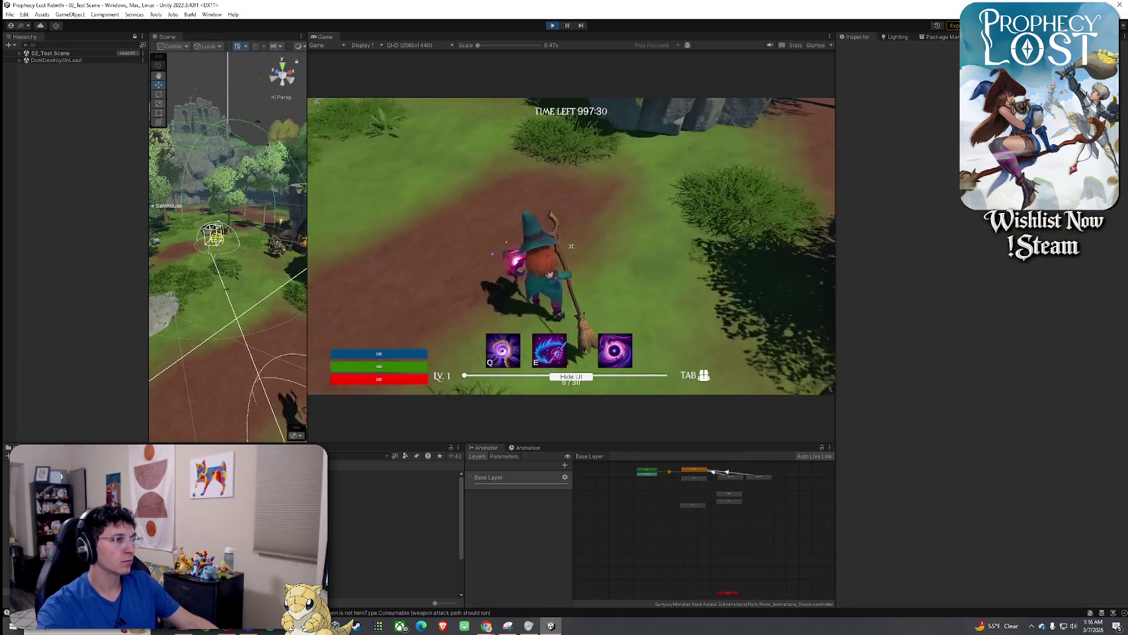
Widen the Scene view by shrinking the Game view
key("super")
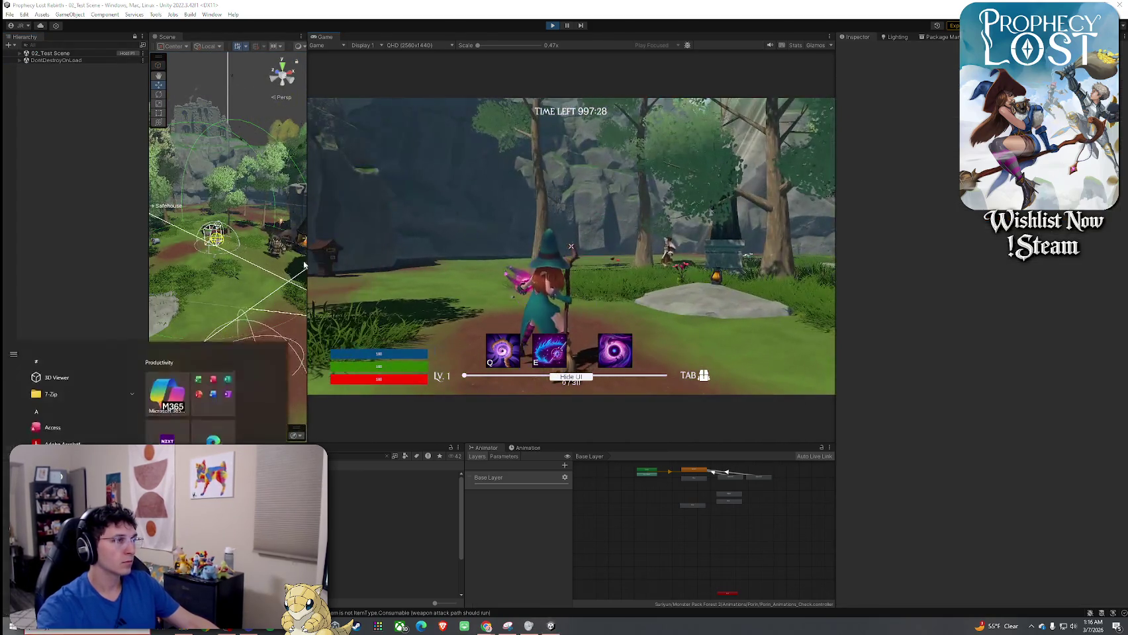
scroll(239, 373, "up", 5)
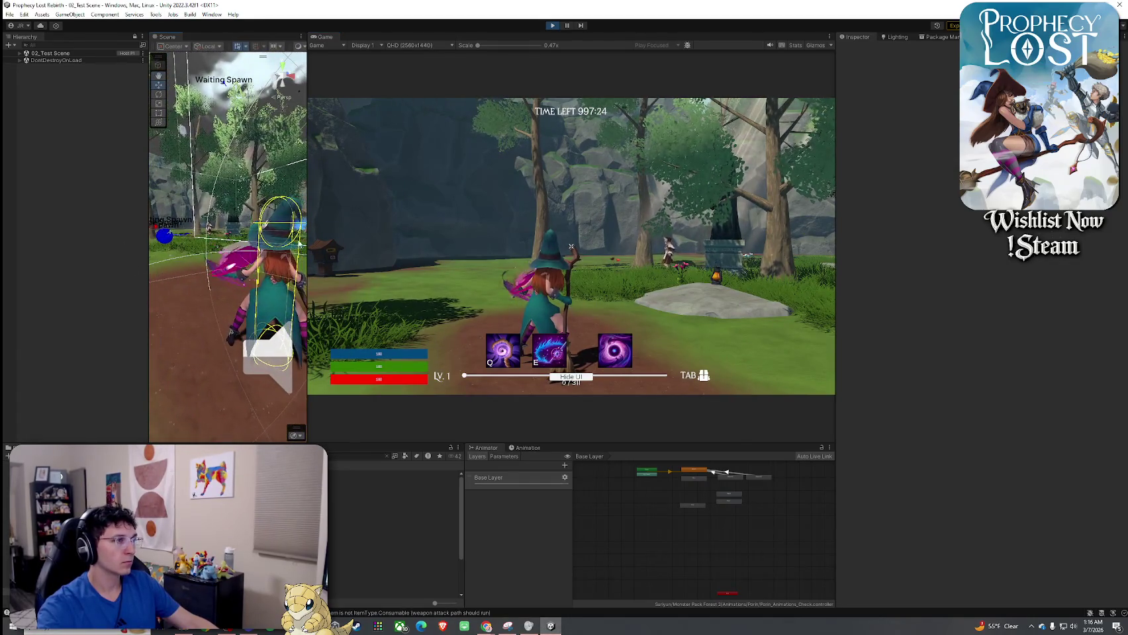
left_click_drag(308, 239, 421, 238)
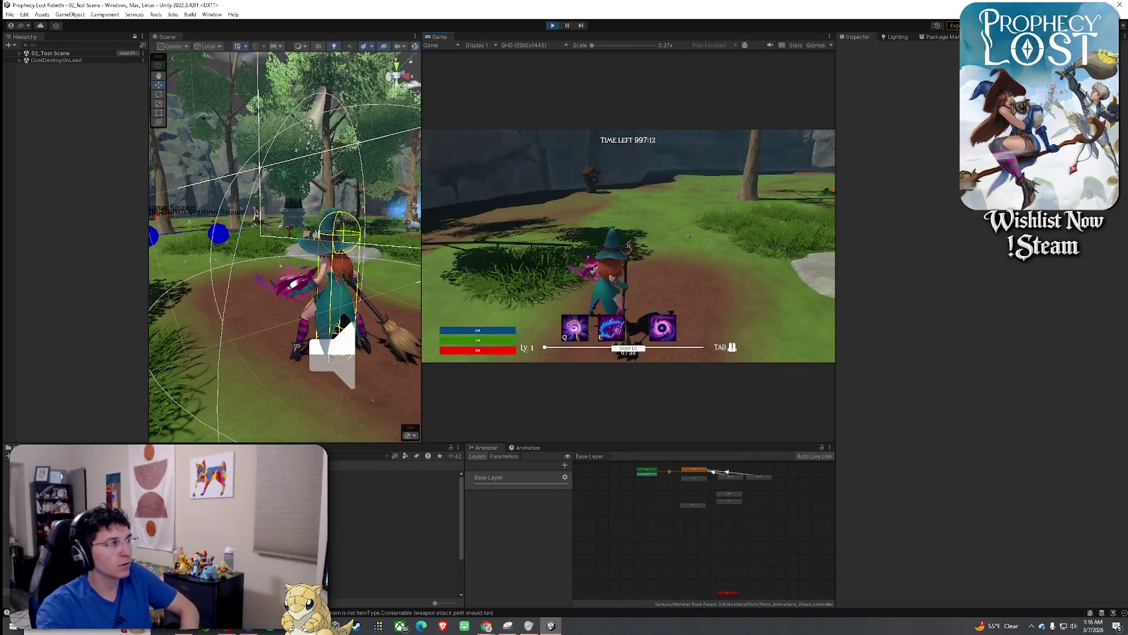
Select 1_Broom and open its Weapon Swing 3 prefab HCFX_Explosion_02_delayed for editing
left_click(344, 499)
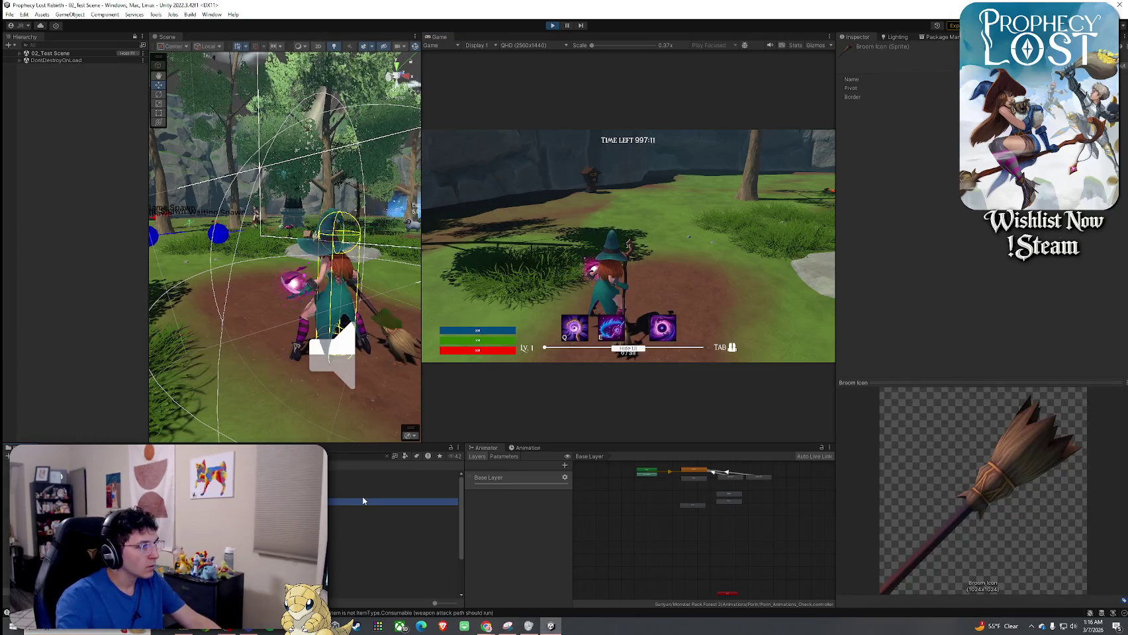
left_click(394, 481)
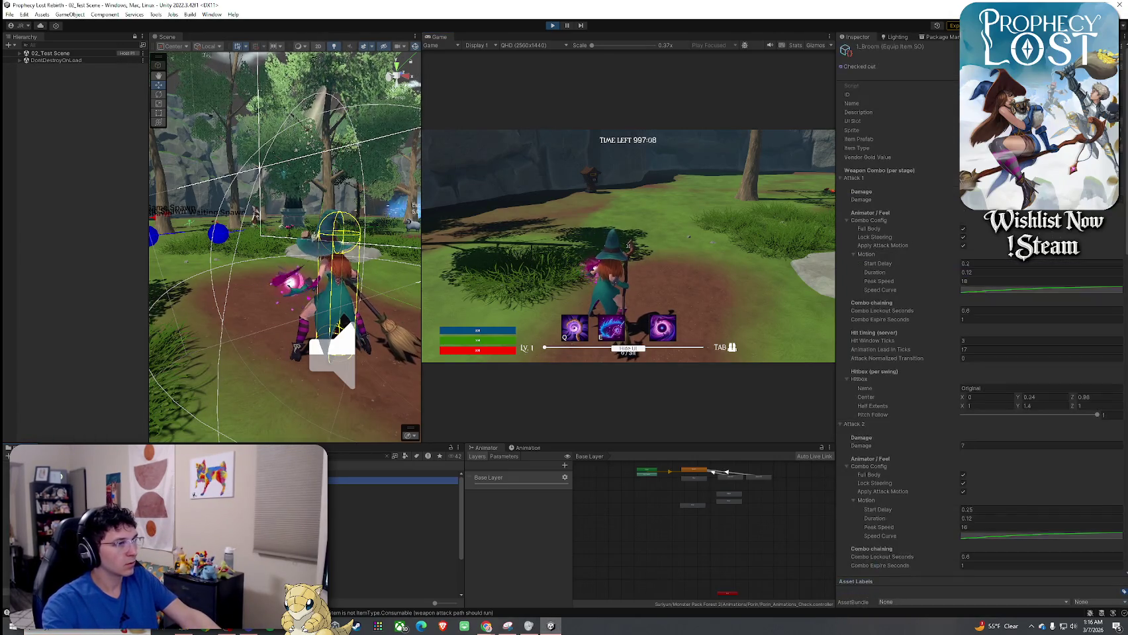
scroll(952, 438, "down", 15)
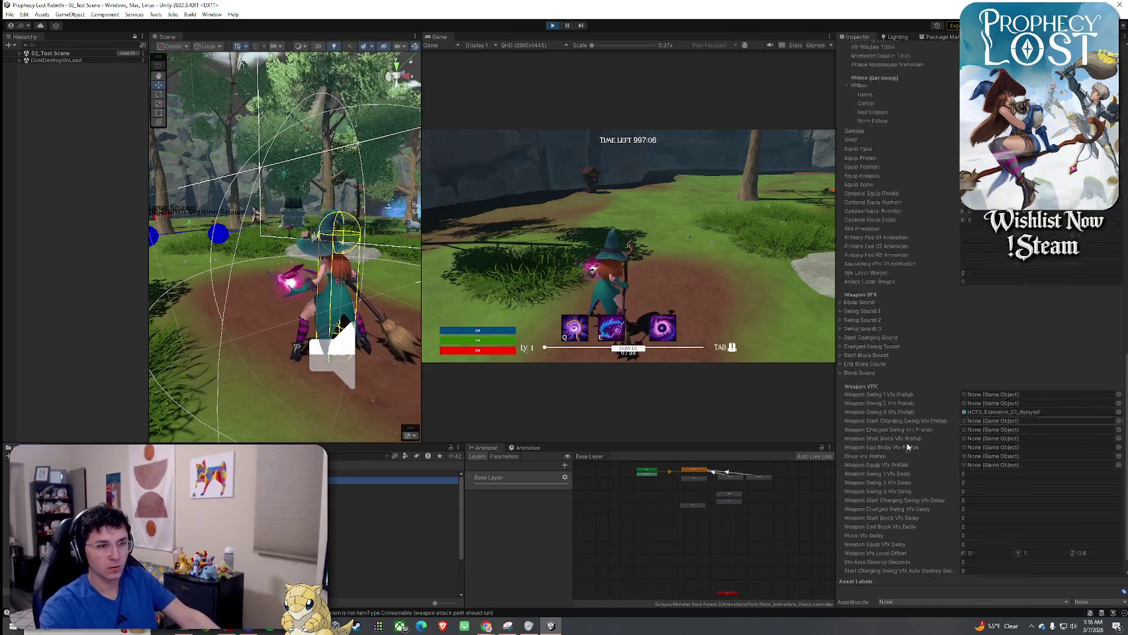
double_click(1006, 389)
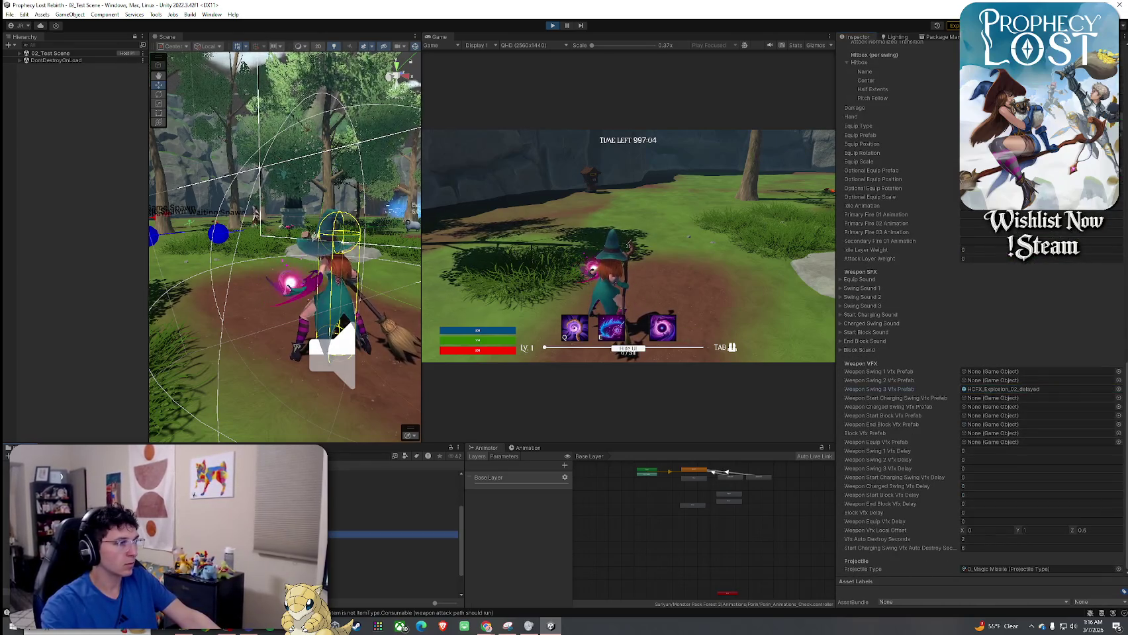